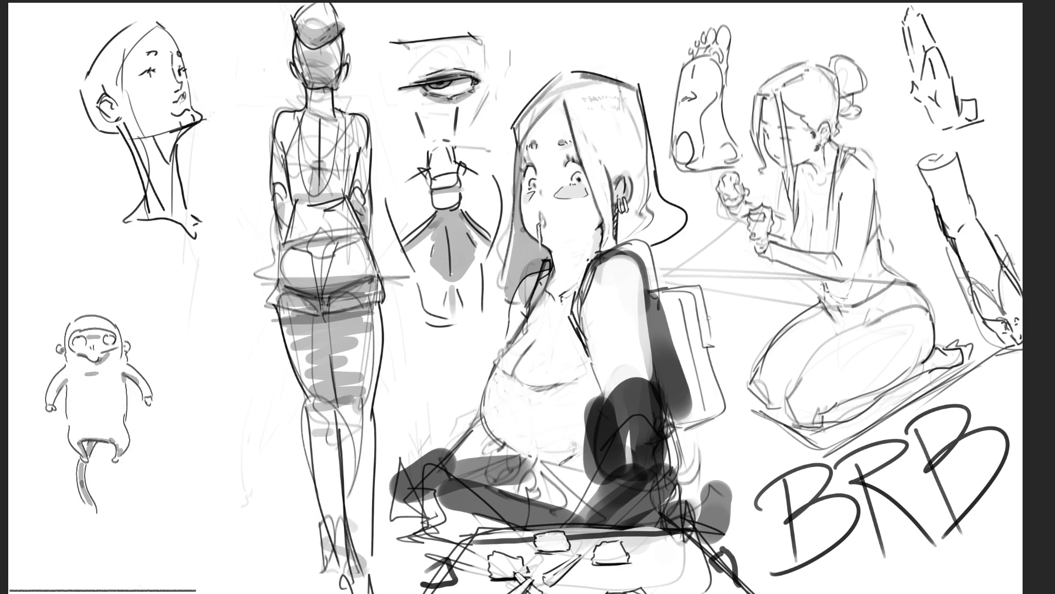
Undo the BRB letters and begin the first figure's head and hair outline
key("ctrl+z")
key("ctrl+z")
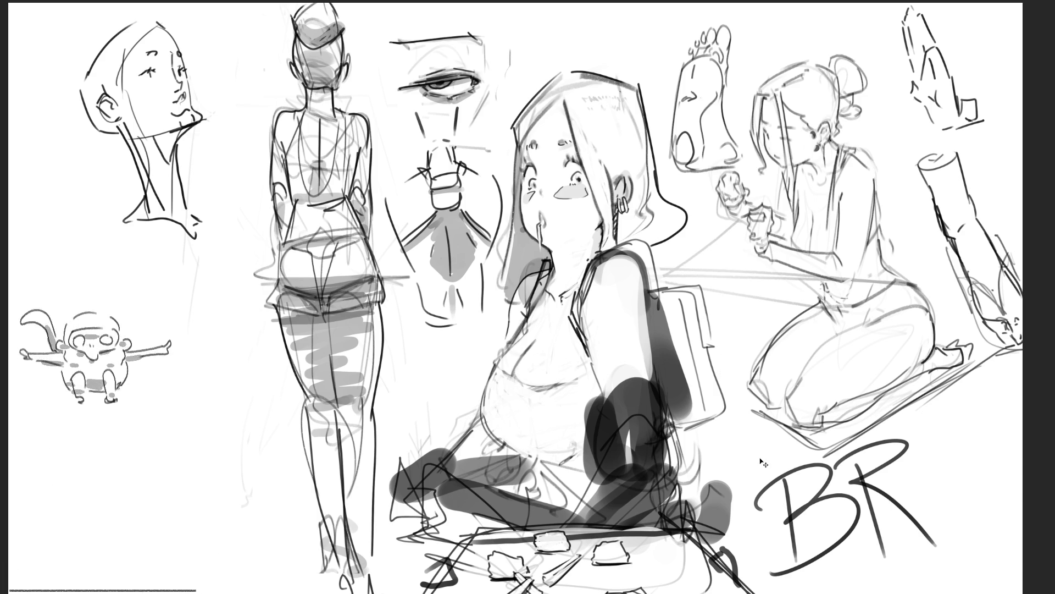
key("ctrl+z")
key("ctrl+z")
key("ctrl+z")
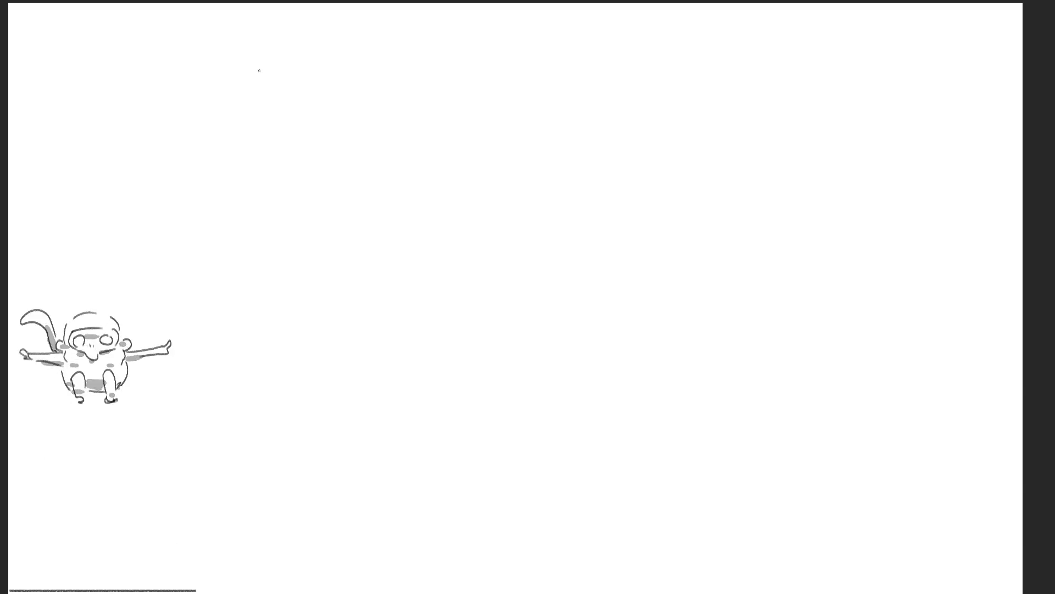
left_click_drag(265, 67, 275, 115)
mouse_move(290, 43)
left_mouse_down()
mouse_move(263, 107)
mouse_move(342, 94)
mouse_move(323, 117)
left_mouse_up()
Sketch the first figure's head outline with contour lines, an ear curve, hatching and a top arc
left_click_drag(269, 84, 280, 116)
left_click_drag(288, 90, 305, 138)
mouse_move(302, 128)
left_mouse_down()
mouse_move(339, 98)
mouse_move(343, 128)
mouse_move(338, 104)
left_mouse_up()
left_click_drag(337, 35, 343, 126)
left_click_drag(347, 90, 353, 116)
left_click_drag(352, 113, 267, 122)
mouse_move(263, 83)
left_mouse_down()
mouse_move(271, 127)
mouse_move(288, 135)
left_mouse_up()
left_click_drag(260, 138, 274, 152)
left_click_drag(261, 66, 349, 88)
Extend the head into a pointed chin and rough in the jaw and neck
mouse_move(337, 147)
left_mouse_down()
mouse_move(316, 165)
mouse_move(329, 163)
left_mouse_up()
left_click_drag(335, 104, 319, 190)
left_click_drag(328, 141, 322, 160)
left_click_drag(340, 116, 310, 226)
left_click_drag(310, 226, 316, 190)
mouse_move(300, 136)
left_mouse_down()
mouse_move(290, 203)
mouse_move(329, 179)
left_mouse_up()
left_click_drag(330, 185, 304, 243)
left_click_drag(264, 201, 302, 242)
left_click_drag(271, 170, 270, 313)
left_click_drag(295, 246, 273, 335)
Draw long body lines down the figure with arm and side lines beside it
mouse_move(307, 225)
left_mouse_down()
mouse_move(338, 231)
mouse_move(302, 375)
mouse_move(273, 361)
left_mouse_up()
left_click_drag(235, 369, 238, 434)
mouse_move(250, 189)
left_mouse_down()
mouse_move(212, 319)
mouse_move(270, 318)
left_mouse_up()
left_click_drag(197, 323, 269, 329)
mouse_move(329, 320)
left_mouse_down()
mouse_move(349, 317)
mouse_move(316, 358)
mouse_move(340, 356)
left_mouse_up()
mouse_move(346, 350)
left_mouse_down()
mouse_move(344, 244)
mouse_move(363, 326)
left_mouse_up()
Rough in the body's right side and loop lines around the lower body
left_click_drag(352, 236, 364, 322)
left_click_drag(364, 334, 329, 408)
mouse_move(289, 380)
left_mouse_down()
mouse_move(319, 428)
mouse_move(364, 340)
left_mouse_up()
mouse_move(364, 338)
left_mouse_down()
mouse_move(336, 452)
mouse_move(273, 447)
left_mouse_up()
left_click_drag(267, 368, 264, 429)
mouse_move(272, 388)
left_mouse_down()
mouse_move(360, 367)
mouse_move(330, 503)
left_mouse_up()
mouse_move(267, 416)
left_mouse_down()
mouse_move(331, 501)
mouse_move(397, 402)
mouse_move(382, 537)
left_mouse_up()
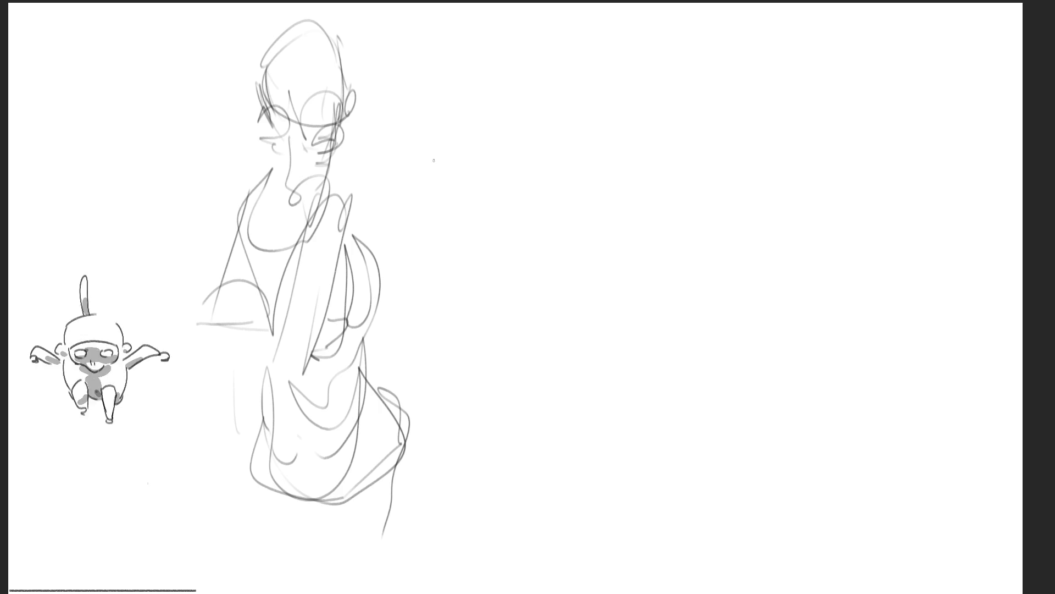
Block in the second figure's head shape with hair, side lines and a wavy top strand
left_click_drag(500, 46, 489, 89)
mouse_move(495, 49)
left_mouse_down()
mouse_move(547, 27)
mouse_move(560, 103)
left_mouse_up()
left_click_drag(488, 91, 513, 107)
left_click_drag(507, 66, 510, 61)
left_click_drag(510, 61, 552, 74)
mouse_move(536, 26)
left_mouse_down()
mouse_move(562, 61)
mouse_move(553, 112)
mouse_move(535, 122)
mouse_move(500, 94)
mouse_move(505, 70)
left_mouse_up()
mouse_move(570, 22)
left_mouse_down()
mouse_move(590, 38)
mouse_move(539, 27)
mouse_move(474, 77)
mouse_move(490, 99)
left_mouse_up()
Refine the head's left side, close its shape and add small marks
left_click_drag(501, 47, 489, 62)
mouse_move(473, 70)
left_mouse_down()
mouse_move(458, 97)
mouse_move(476, 87)
left_mouse_up()
mouse_move(497, 44)
left_mouse_down()
mouse_move(539, 11)
mouse_move(552, 29)
left_mouse_up()
left_click_drag(481, 105, 516, 104)
left_click_drag(505, 131, 518, 131)
mouse_move(479, 120)
left_mouse_down()
mouse_move(499, 137)
mouse_move(464, 185)
mouse_move(464, 174)
left_mouse_up()
Draw the second figure's neck, arm, shoulders and torso lines extending downward
mouse_move(496, 98)
left_mouse_down()
mouse_move(488, 170)
mouse_move(484, 107)
mouse_move(478, 172)
left_mouse_up()
mouse_move(479, 147)
left_mouse_down()
mouse_move(470, 171)
mouse_move(420, 186)
mouse_move(567, 147)
mouse_move(447, 201)
mouse_move(470, 222)
mouse_move(528, 182)
mouse_move(550, 230)
left_mouse_up()
mouse_move(476, 235)
left_mouse_down()
mouse_move(547, 237)
mouse_move(464, 251)
left_mouse_up()
mouse_move(442, 235)
left_mouse_down()
mouse_move(468, 279)
mouse_move(545, 247)
left_mouse_up()
left_click_drag(543, 264, 546, 310)
mouse_move(438, 253)
left_mouse_down()
mouse_move(466, 319)
mouse_move(547, 318)
left_mouse_up()
left_click_drag(546, 317, 508, 352)
Sketch the hips, a zigzag leg, lower lines and a long right curve
mouse_move(456, 301)
left_mouse_down()
mouse_move(450, 337)
mouse_move(541, 335)
mouse_move(519, 426)
left_mouse_up()
mouse_move(448, 324)
left_mouse_down()
mouse_move(411, 462)
mouse_move(498, 434)
left_mouse_up()
mouse_move(529, 401)
left_mouse_down()
mouse_move(552, 330)
mouse_move(582, 468)
left_mouse_up()
left_click_drag(432, 137, 391, 236)
left_click_drag(419, 234, 374, 316)
Draw the wavy right side, the legs, the feet and the right edge
mouse_move(554, 155)
left_mouse_down()
mouse_move(608, 283)
mouse_move(611, 410)
mouse_move(601, 456)
left_mouse_up()
left_click_drag(577, 484, 598, 485)
mouse_move(521, 462)
left_mouse_down()
mouse_move(557, 477)
mouse_move(564, 555)
left_mouse_up()
left_click_drag(512, 498, 563, 558)
left_click_drag(562, 563, 584, 567)
left_click_drag(619, 274, 582, 363)
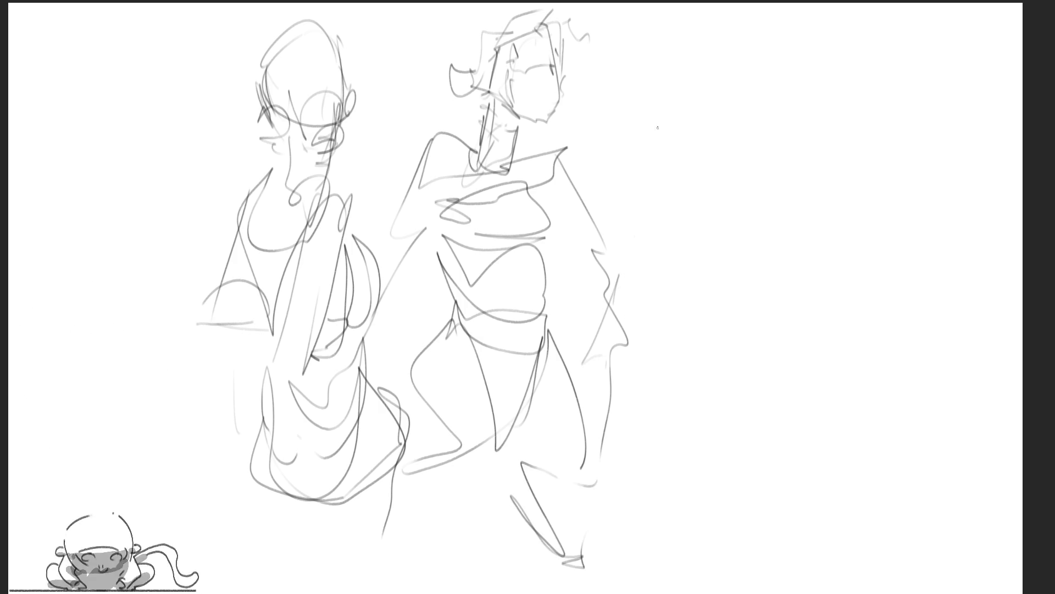
Draw an oval head for a third figure with a guideline, ear and eye marks
mouse_move(703, 53)
left_mouse_down()
mouse_move(714, 82)
mouse_move(778, 104)
left_mouse_up()
left_click_drag(725, 33, 732, 138)
left_click_drag(781, 36, 783, 126)
left_click_drag(740, 137, 760, 137)
mouse_move(717, 95)
left_mouse_down()
mouse_move(783, 84)
mouse_move(780, 99)
mouse_move(740, 92)
mouse_move(751, 66)
left_mouse_up()
Add brow, nose, chin, ears, hair and jaw-to-neck lines to the oval head
mouse_move(761, 130)
left_mouse_down()
mouse_move(757, 154)
mouse_move(785, 132)
left_mouse_up()
left_click_drag(759, 96, 761, 113)
left_click_drag(772, 146, 748, 153)
left_click_drag(702, 79, 694, 87)
left_click_drag(693, 82, 704, 113)
left_click_drag(798, 74, 794, 95)
left_click_drag(693, 50, 736, 20)
left_click_drag(777, 50, 784, 64)
left_click_drag(697, 69, 713, 191)
left_click_drag(706, 164, 680, 157)
Draw the neck-to-shoulder line and extend the third figure's shoulders leftward
left_click_drag(757, 168, 698, 223)
left_click_drag(744, 187, 795, 151)
left_click_drag(795, 163, 790, 144)
mouse_move(781, 111)
left_mouse_down()
mouse_move(770, 155)
mouse_move(781, 190)
mouse_move(693, 247)
left_mouse_up()
mouse_move(831, 176)
left_mouse_down()
mouse_move(662, 259)
mouse_move(733, 190)
left_mouse_up()
left_click_drag(734, 190, 643, 242)
left_click_drag(704, 151, 651, 212)
mouse_move(624, 184)
left_mouse_down()
mouse_move(704, 153)
mouse_move(671, 244)
left_mouse_up()
left_click_drag(629, 206, 641, 242)
left_click_drag(638, 187, 624, 217)
mouse_move(624, 217)
left_mouse_down()
mouse_move(659, 223)
mouse_move(703, 203)
left_mouse_up()
Add a zigzag line below the shoulders and loop curves for the chest
left_click_drag(701, 204, 747, 199)
left_click_drag(709, 153, 660, 171)
mouse_move(660, 172)
left_mouse_down()
mouse_move(654, 220)
mouse_move(628, 255)
left_mouse_up()
mouse_move(628, 258)
left_mouse_down()
mouse_move(684, 257)
mouse_move(662, 293)
left_mouse_up()
mouse_move(662, 293)
left_mouse_down()
mouse_move(737, 283)
mouse_move(842, 231)
left_mouse_up()
mouse_move(842, 231)
left_mouse_down()
mouse_move(752, 314)
mouse_move(775, 278)
mouse_move(735, 351)
mouse_move(822, 258)
mouse_move(734, 349)
left_mouse_up()
Extend the torso with a bulging hip curve and long side line, then mirror the page
mouse_move(731, 343)
left_mouse_down()
mouse_move(764, 421)
mouse_move(803, 465)
left_mouse_up()
left_click_drag(737, 384, 803, 464)
mouse_move(737, 379)
left_mouse_down()
mouse_move(814, 319)
mouse_move(815, 477)
left_mouse_up()
left_click_drag(817, 324, 819, 429)
mouse_move(833, 343)
left_mouse_down()
mouse_move(822, 440)
mouse_move(913, 516)
mouse_move(786, 454)
left_mouse_up()
left_click_drag(783, 450, 817, 584)
left_click_drag(900, 514, 837, 582)
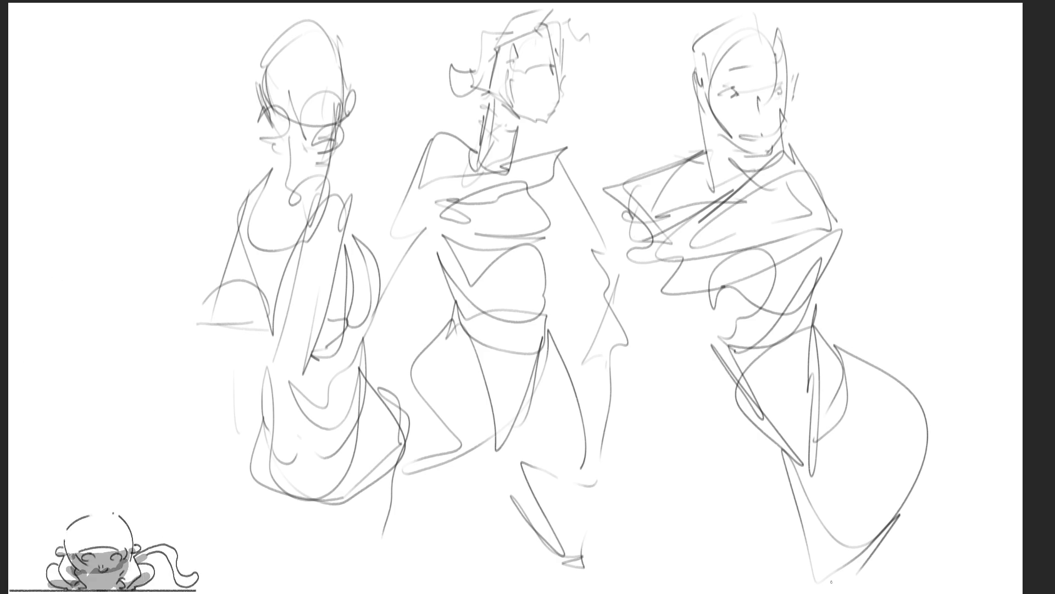
key("m")
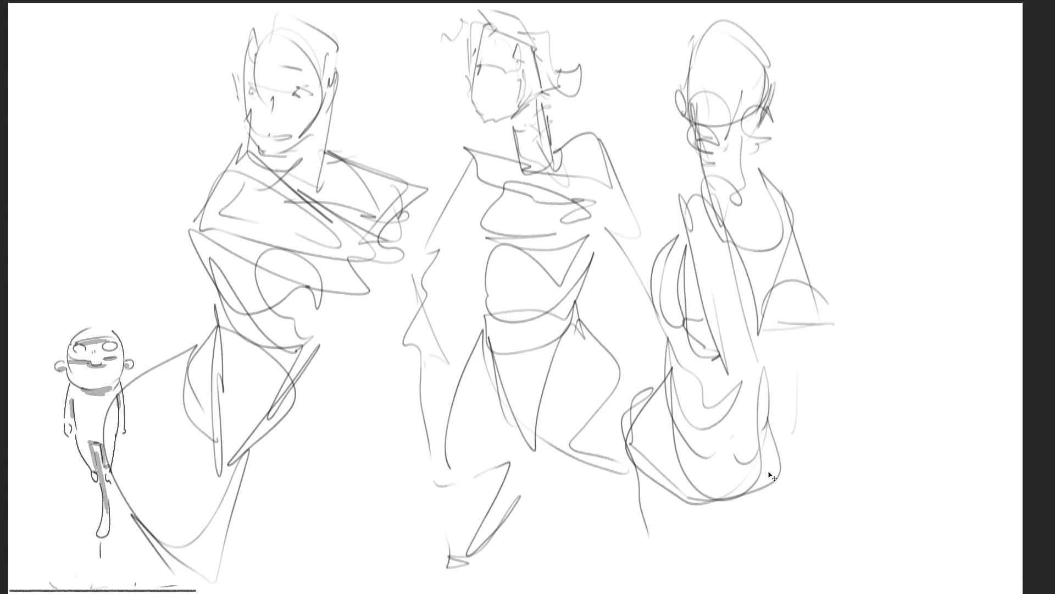
Shift the roughs right and skew them to lean left, then draw a dark ear on the right figure
left_click_drag(620, 302, 728, 296)
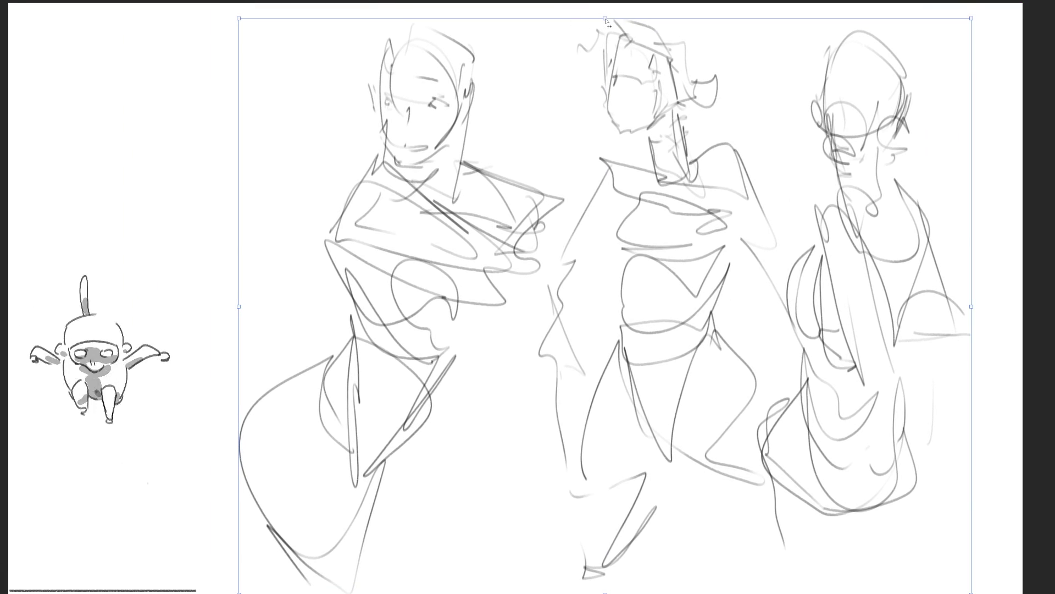
left_click_drag(607, 22, 593, 14)
key("Return")
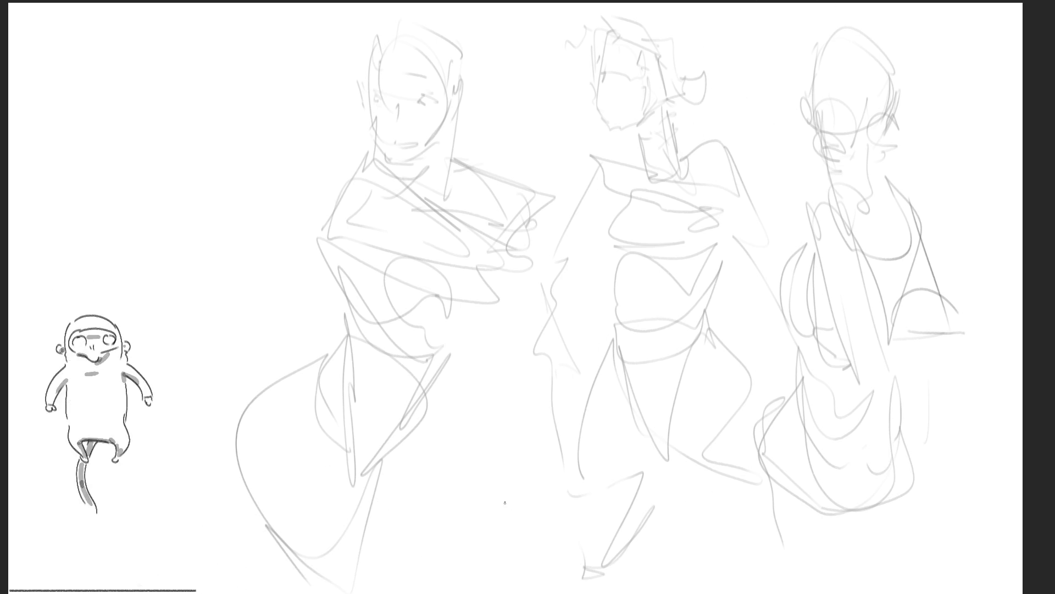
mouse_move(806, 94)
left_mouse_down()
mouse_move(807, 118)
mouse_move(813, 52)
mouse_move(844, 26)
mouse_move(893, 74)
left_mouse_up()
Ink the right figure's head, jaw, chin, ear and neck contours, undoing one stray stroke
left_click_drag(863, 43, 853, 42)
mouse_move(864, 77)
left_mouse_down()
mouse_move(869, 98)
mouse_move(820, 133)
mouse_move(846, 137)
left_mouse_up()
left_click_drag(863, 116, 839, 167)
mouse_move(844, 161)
left_mouse_down()
mouse_move(850, 174)
mouse_move(833, 186)
left_mouse_up()
left_click_drag(864, 125, 859, 147)
mouse_move(856, 150)
left_mouse_down()
mouse_move(869, 147)
mouse_move(889, 180)
left_mouse_up()
left_click_drag(879, 116, 869, 138)
left_click_drag(897, 101, 892, 184)
mouse_move(897, 121)
left_mouse_down()
mouse_move(899, 76)
mouse_move(886, 147)
mouse_move(837, 163)
left_mouse_up()
key("ctrl+z")
mouse_move(863, 144)
left_mouse_down()
mouse_move(837, 162)
mouse_move(859, 150)
left_mouse_up()
mouse_move(865, 120)
left_mouse_down()
mouse_move(869, 153)
mouse_move(845, 175)
mouse_move(873, 177)
mouse_move(800, 200)
mouse_move(836, 324)
left_mouse_up()
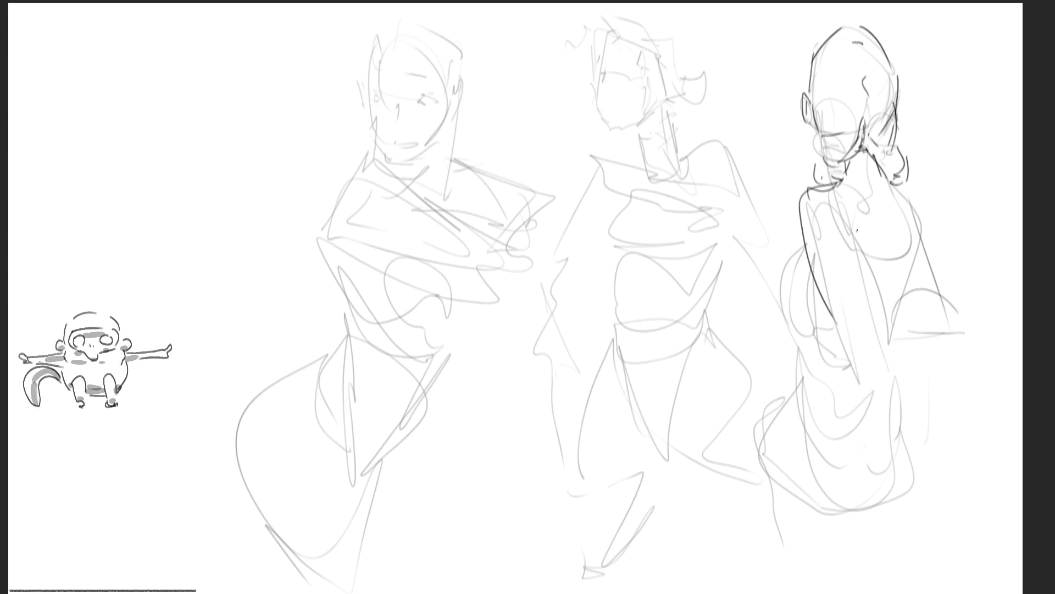
Ink the right figure's back contour, upper back edge, and its arm and hand
left_click_drag(852, 228, 870, 311)
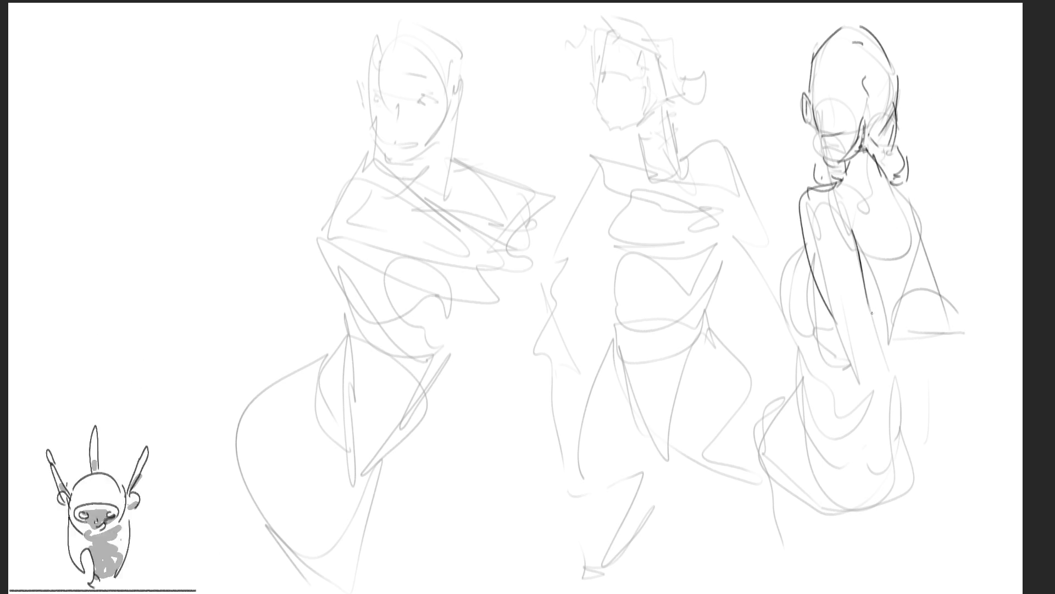
left_click_drag(869, 325, 873, 360)
left_click_drag(874, 302, 901, 417)
left_click_drag(833, 321, 906, 479)
left_click_drag(891, 378, 934, 516)
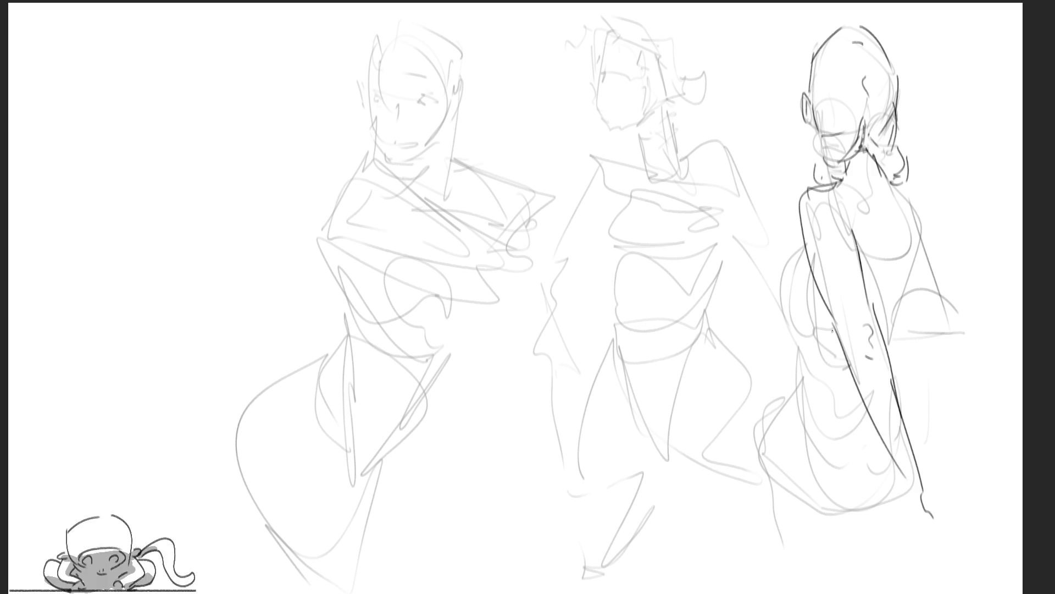
left_click_drag(827, 292, 847, 358)
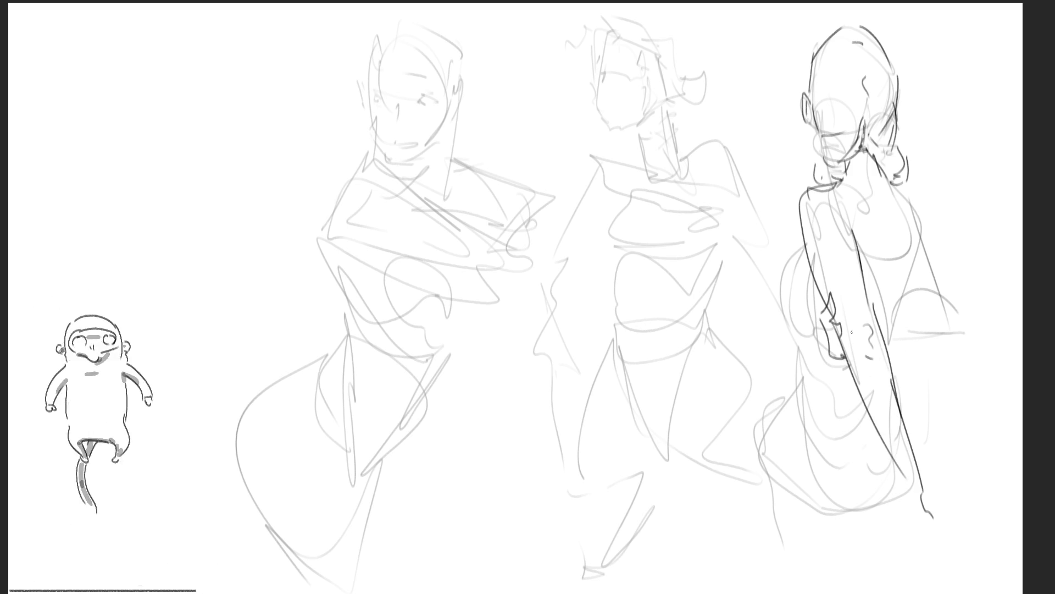
mouse_move(852, 277)
left_mouse_down()
mouse_move(874, 306)
mouse_move(911, 300)
left_mouse_up()
left_click_drag(886, 331, 959, 330)
left_click_drag(906, 295, 932, 289)
left_click_drag(917, 199, 958, 328)
left_click_drag(907, 206, 917, 286)
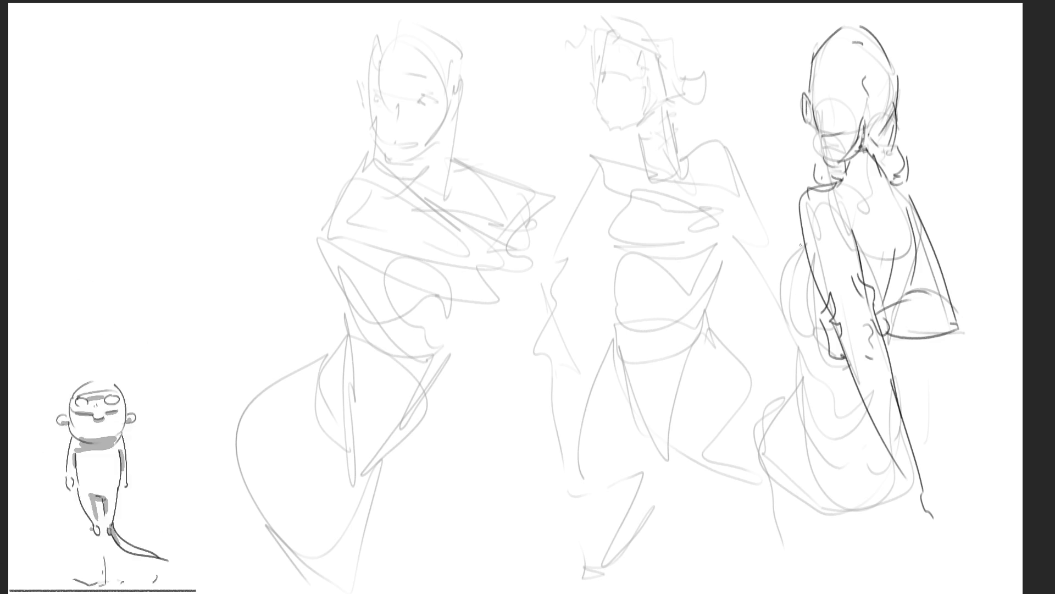
Ink the right figure's hip, lower back and leg curves, then the middle figure's eye
mouse_move(801, 246)
left_mouse_down()
mouse_move(794, 307)
mouse_move(817, 334)
left_mouse_up()
key("ctrl+z")
mouse_move(803, 297)
left_mouse_down()
mouse_move(801, 340)
mouse_move(818, 382)
left_mouse_up()
left_click_drag(890, 338, 892, 356)
left_click_drag(804, 359, 774, 472)
left_click_drag(781, 442, 850, 409)
mouse_move(837, 372)
left_mouse_down()
mouse_move(849, 399)
mouse_move(847, 440)
left_mouse_up()
mouse_move(896, 354)
left_mouse_down()
mouse_move(905, 406)
mouse_move(883, 533)
left_mouse_up()
mouse_move(756, 531)
left_mouse_down()
mouse_move(859, 541)
mouse_move(908, 505)
left_mouse_up()
left_click_drag(801, 390, 724, 541)
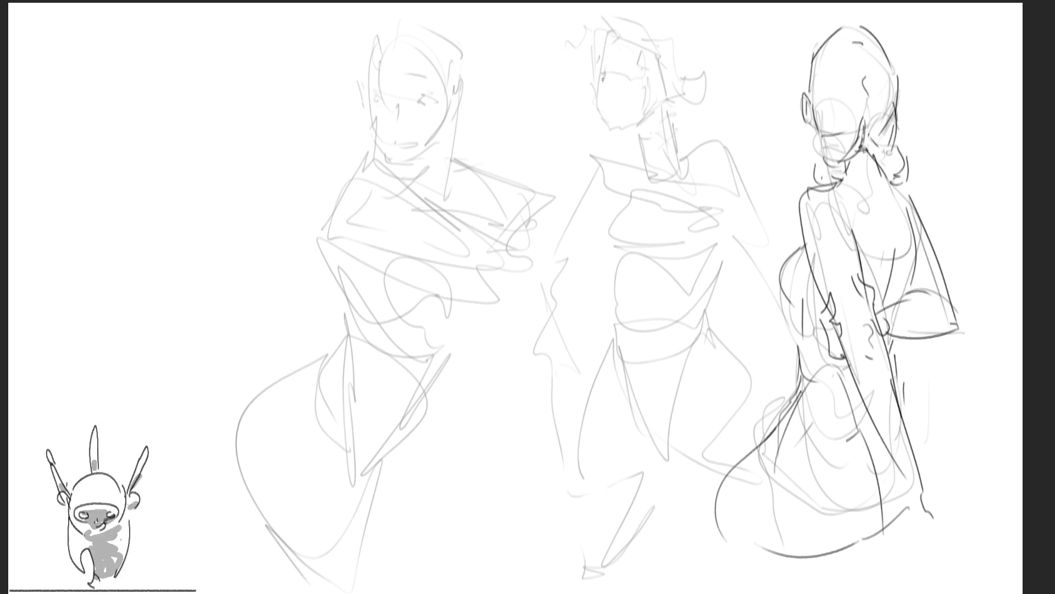
mouse_move(603, 80)
left_mouse_down()
mouse_move(601, 70)
mouse_move(644, 69)
mouse_move(615, 127)
mouse_move(648, 125)
left_mouse_up()
Ink an ear and the hair around the middle figure's head
left_click_drag(669, 73, 668, 96)
left_click_drag(598, 52, 613, 35)
mouse_move(626, 37)
left_mouse_down()
mouse_move(639, 27)
mouse_move(659, 40)
left_mouse_up()
mouse_move(648, 30)
left_mouse_down()
mouse_move(661, 43)
mouse_move(643, 12)
mouse_move(685, 75)
mouse_move(685, 108)
left_mouse_up()
left_click_drag(686, 44, 690, 62)
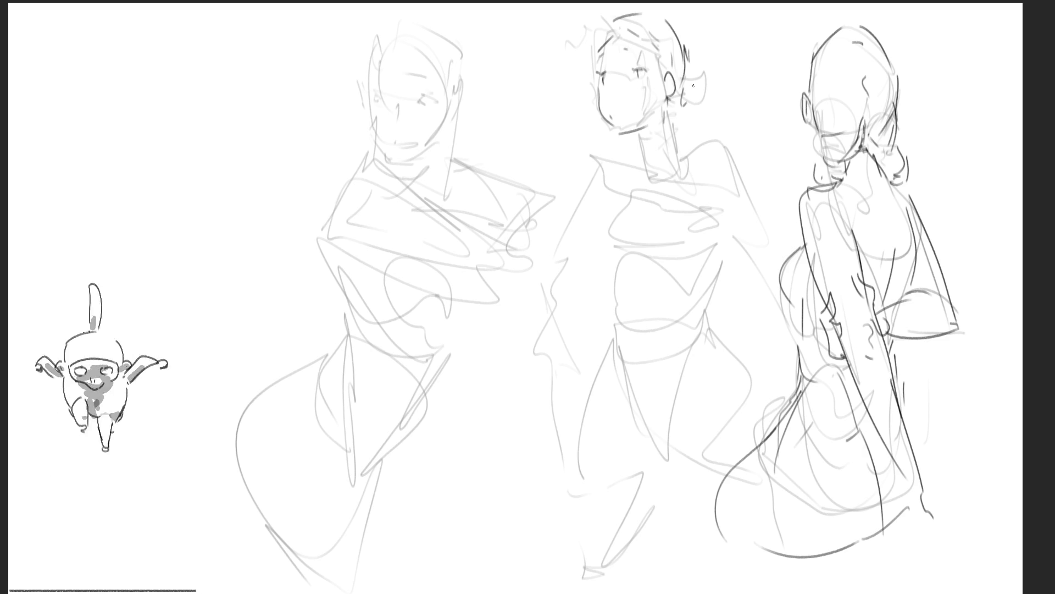
Ink the middle figure's neck, collar, both shoulders and upper arms
mouse_move(669, 102)
left_mouse_down()
mouse_move(674, 154)
mouse_move(646, 164)
mouse_move(647, 140)
mouse_move(663, 134)
mouse_move(649, 178)
left_mouse_up()
left_click_drag(672, 125, 678, 169)
left_click_drag(600, 154, 645, 167)
mouse_move(602, 155)
left_mouse_down()
mouse_move(595, 193)
mouse_move(639, 179)
left_mouse_up()
mouse_move(646, 187)
left_mouse_down()
mouse_move(658, 192)
mouse_move(690, 172)
mouse_move(740, 179)
mouse_move(768, 236)
left_mouse_up()
mouse_move(724, 205)
left_mouse_down()
mouse_move(720, 216)
mouse_move(746, 249)
left_mouse_up()
mouse_move(593, 169)
left_mouse_down()
mouse_move(579, 205)
mouse_move(591, 241)
left_mouse_up()
Ink the middle figure's bust, chest, torso sides and navel
mouse_move(618, 204)
left_mouse_down()
mouse_move(601, 250)
mouse_move(611, 263)
left_mouse_up()
mouse_move(615, 214)
left_mouse_down()
mouse_move(638, 191)
mouse_move(689, 197)
mouse_move(716, 221)
mouse_move(719, 260)
left_mouse_up()
left_click_drag(610, 265, 667, 268)
left_click_drag(718, 243, 704, 310)
mouse_move(616, 256)
left_mouse_down()
mouse_move(617, 338)
mouse_move(650, 333)
left_mouse_up()
left_click_drag(706, 292, 721, 365)
mouse_move(607, 316)
left_mouse_down()
mouse_move(604, 349)
mouse_move(630, 412)
left_mouse_up()
Ink the middle figure's waist, hips, belly and left leg lines
left_click_drag(699, 369, 693, 388)
mouse_move(601, 343)
left_mouse_down()
mouse_move(564, 486)
mouse_move(612, 541)
left_mouse_up()
left_click_drag(661, 464, 596, 564)
mouse_move(640, 441)
left_mouse_down()
mouse_move(670, 465)
mouse_move(688, 452)
left_mouse_up()
left_click_drag(721, 345, 769, 408)
left_click_drag(682, 448, 711, 472)
left_click_drag(695, 403, 694, 434)
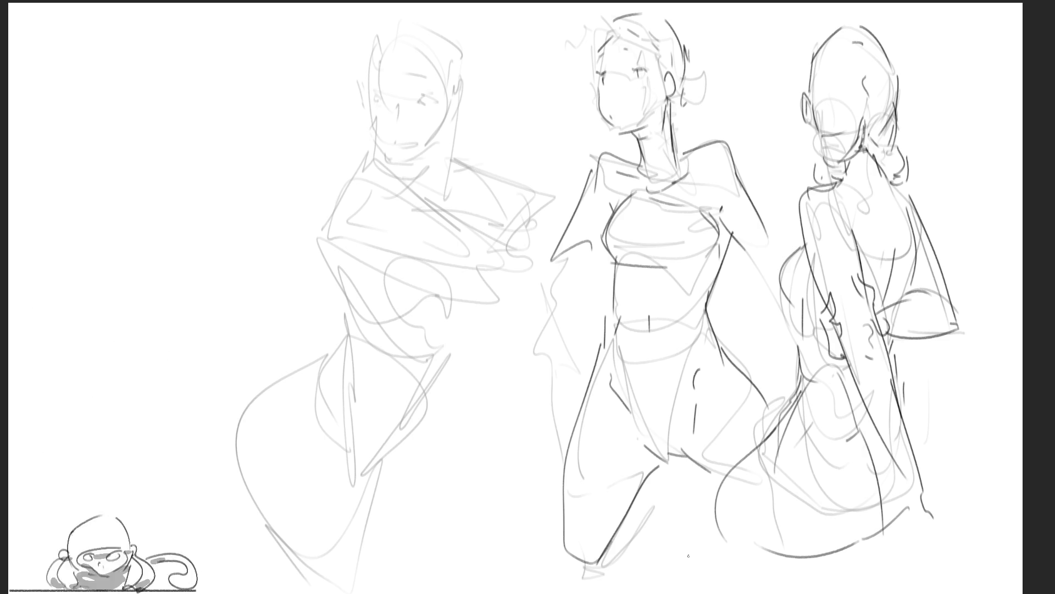
Ink the middle figure's left arm and hand, plus dark strokes beside the right figure's hip
mouse_move(564, 252)
left_mouse_down()
mouse_move(547, 269)
mouse_move(569, 329)
mouse_move(581, 318)
left_mouse_up()
left_click_drag(567, 318, 588, 334)
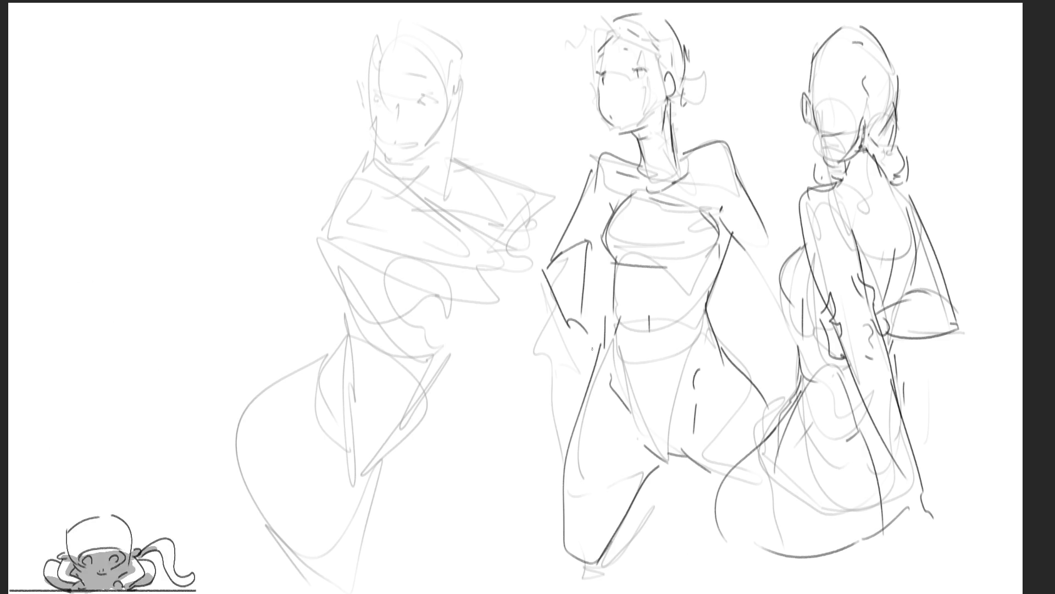
left_click_drag(775, 299, 763, 317)
mouse_move(774, 235)
left_mouse_down()
mouse_move(787, 312)
mouse_move(761, 331)
left_mouse_up()
left_click_drag(770, 329, 780, 357)
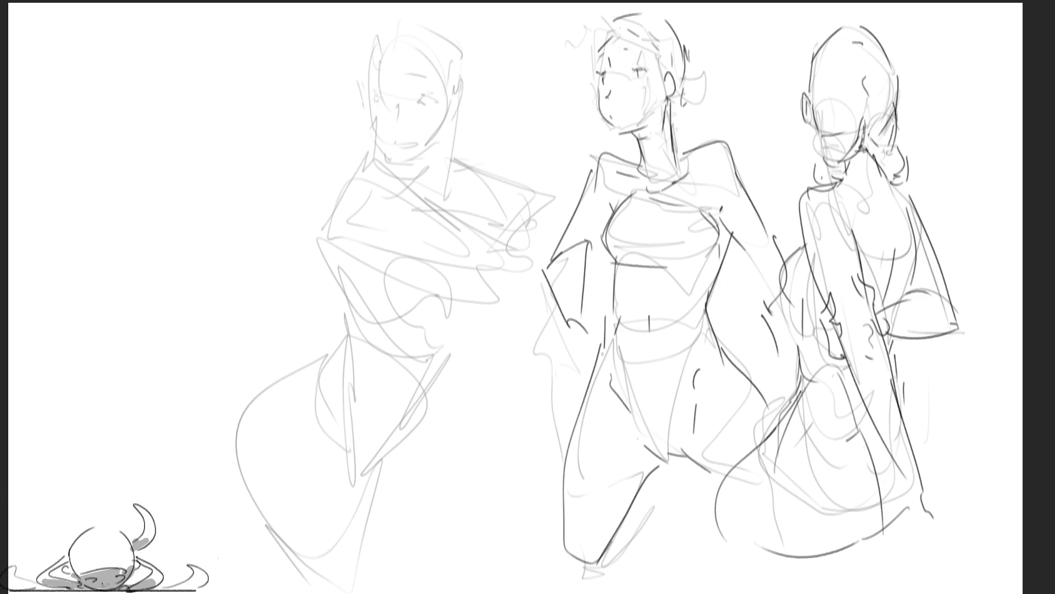
Draw the middle figure's mouth and neck strokes, undo one, then ink the left figure's eye
left_click_drag(617, 112, 629, 119)
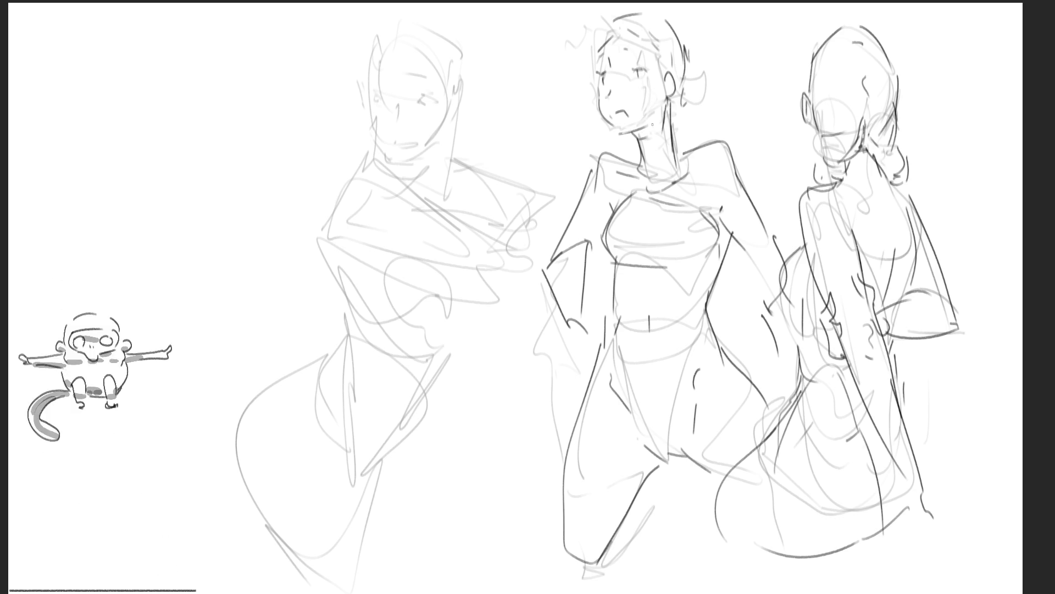
left_click_drag(638, 128, 641, 143)
left_click_drag(664, 93, 649, 131)
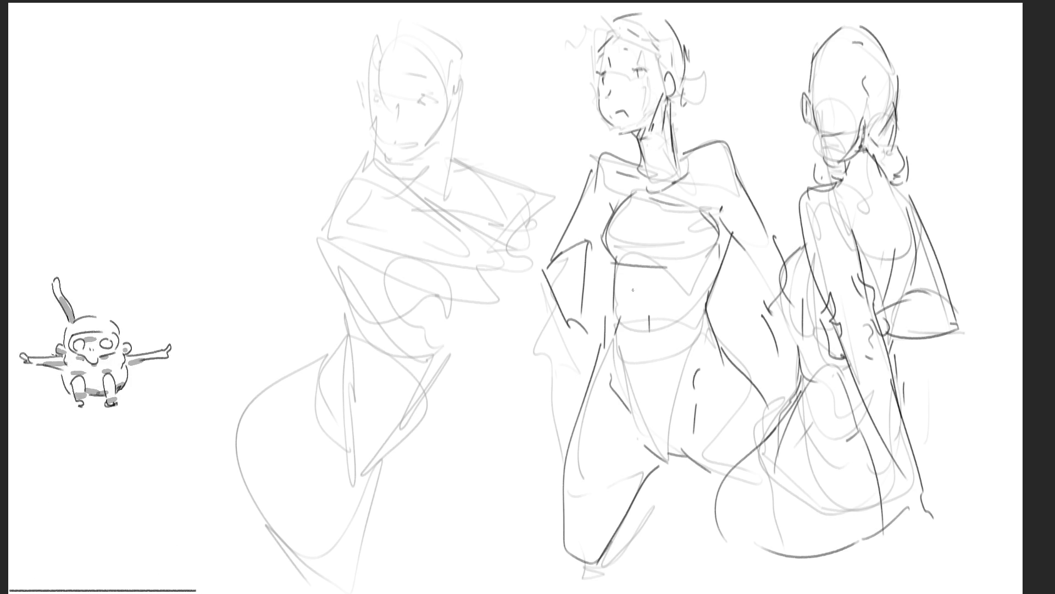
key("ctrl+z")
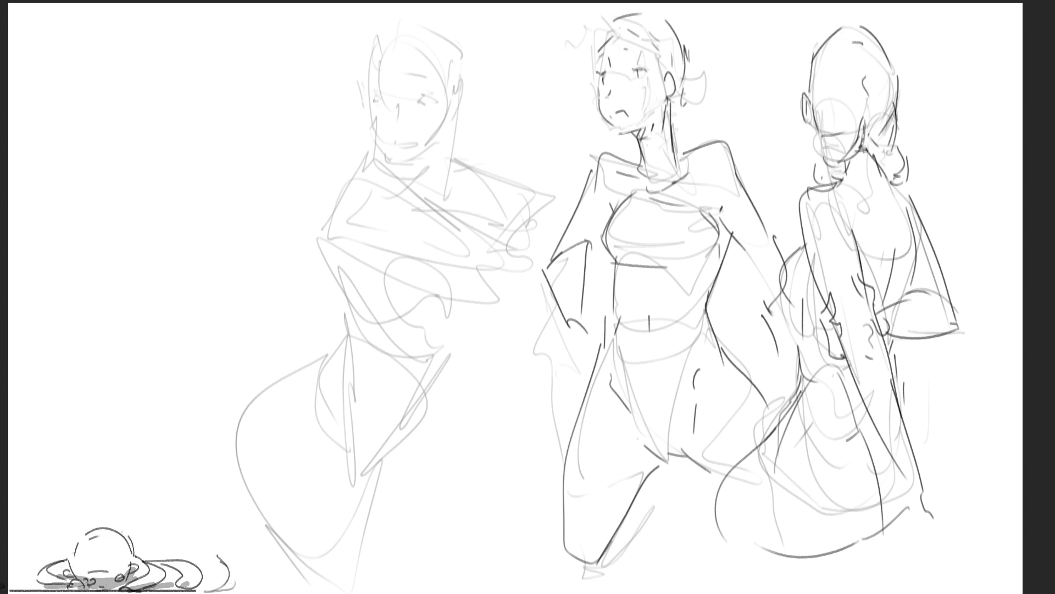
mouse_move(373, 96)
left_mouse_down()
mouse_move(386, 102)
mouse_move(377, 98)
left_mouse_up()
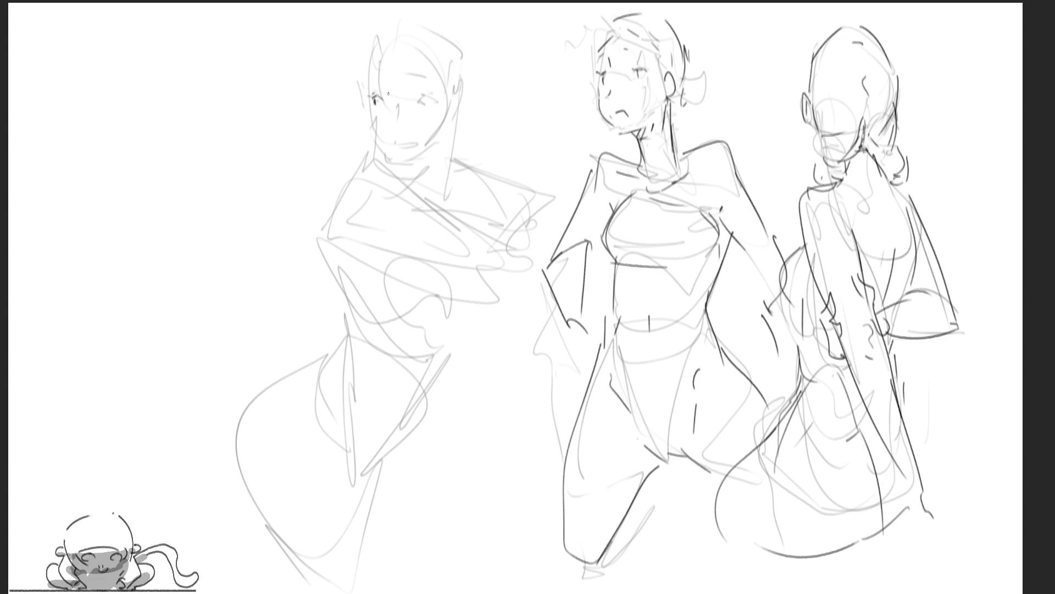
Ink the left figure's brow, nose, cheek, jaw, chin and V-shaped neck
mouse_move(407, 82)
left_mouse_down()
mouse_move(428, 81)
mouse_move(418, 99)
mouse_move(432, 108)
left_mouse_up()
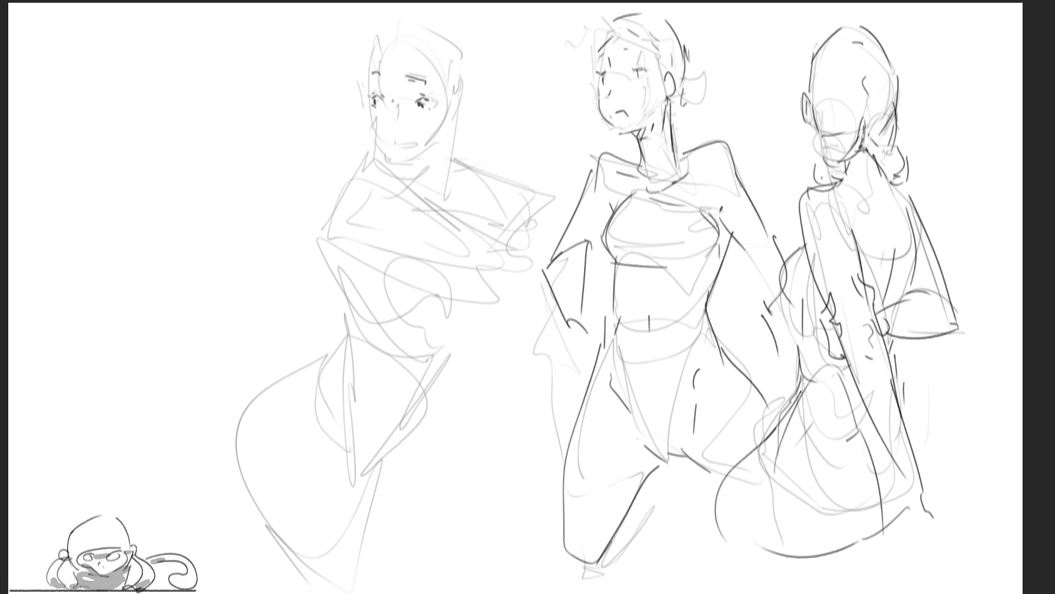
mouse_move(393, 103)
left_mouse_down()
mouse_move(395, 142)
mouse_move(406, 144)
left_mouse_up()
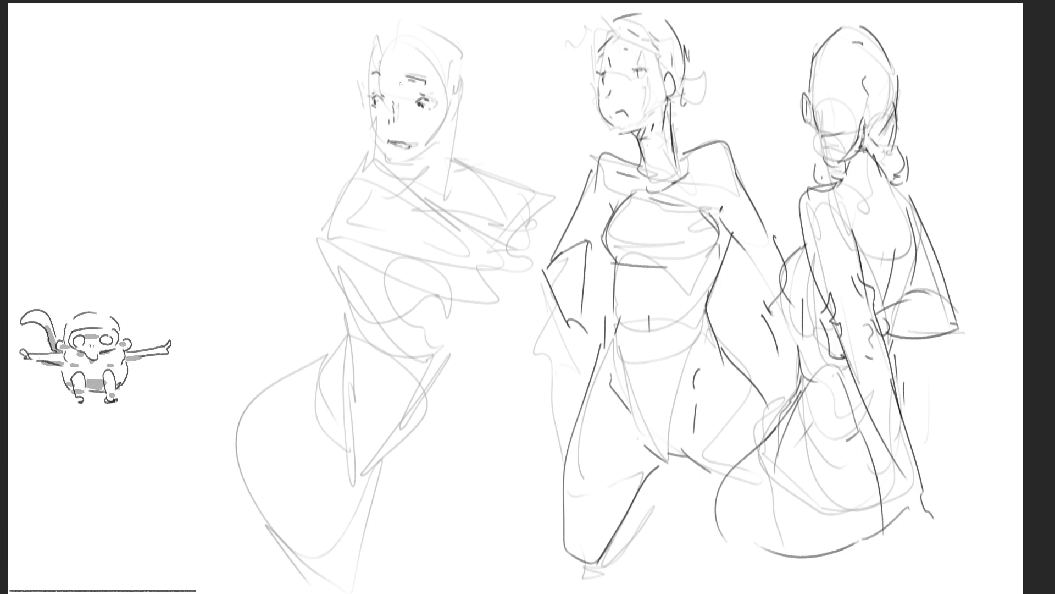
left_click_drag(369, 109, 386, 156)
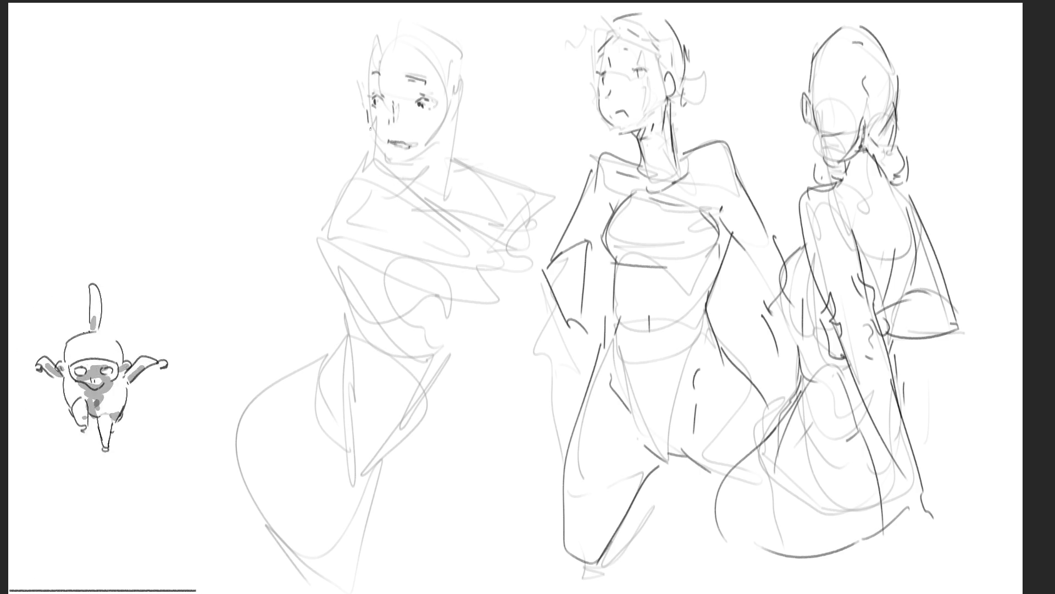
left_click_drag(385, 156, 427, 160)
left_click_drag(374, 126, 337, 203)
left_click_drag(373, 141, 411, 176)
mouse_move(434, 142)
left_mouse_down()
mouse_move(407, 186)
mouse_move(394, 166)
mouse_move(437, 143)
mouse_move(465, 88)
mouse_move(454, 122)
left_mouse_up()
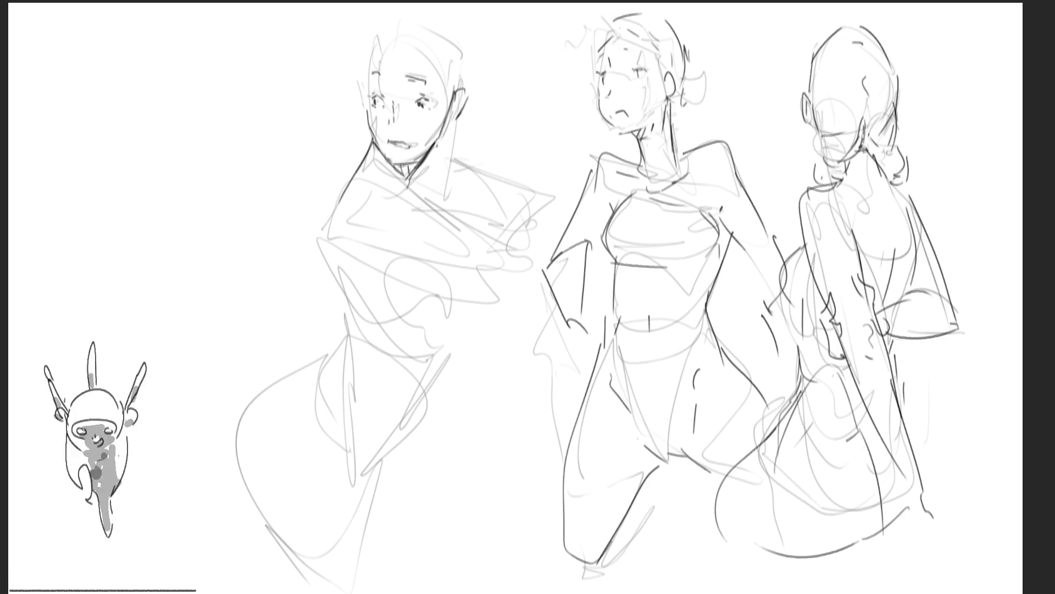
Trace dark contours around the top and sides of the left figure's head
left_click_drag(365, 80, 371, 53)
left_click_drag(451, 97, 443, 55)
mouse_move(392, 29)
left_mouse_down()
mouse_move(412, 35)
mouse_move(375, 44)
left_mouse_up()
left_click_drag(453, 58, 436, 79)
left_click_drag(369, 36, 401, 11)
mouse_move(455, 24)
left_mouse_down()
mouse_move(474, 116)
mouse_move(464, 165)
left_mouse_up()
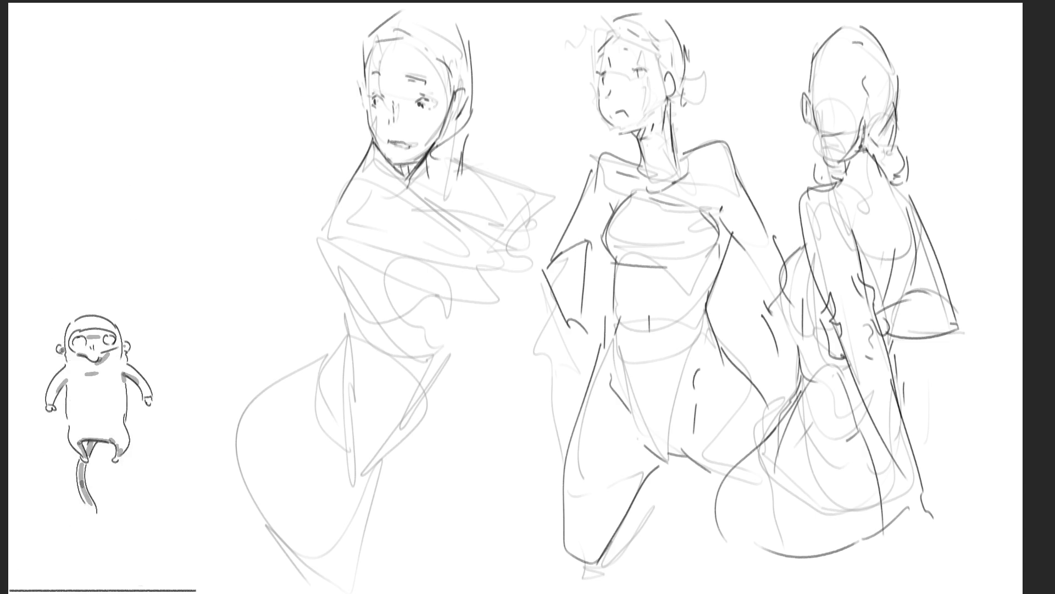
Restore the arm strokes and ink the left figure's shoulder, arm, waist and chest curves
key("ctrl+shift+z")
mouse_move(328, 242)
left_mouse_down()
mouse_move(350, 294)
mouse_move(360, 248)
mouse_move(360, 351)
left_mouse_up()
left_click_drag(351, 324, 308, 371)
left_click_drag(416, 329, 437, 335)
left_click_drag(393, 299, 412, 325)
mouse_move(414, 336)
left_mouse_down()
mouse_move(466, 312)
mouse_move(462, 273)
left_mouse_up()
left_click_drag(447, 332, 463, 316)
left_click_drag(480, 274, 483, 287)
Ink the left figure's torso, lower body, hip curve and leg contour
left_click_drag(460, 323, 350, 488)
left_click_drag(366, 414, 348, 476)
left_click_drag(403, 426, 394, 444)
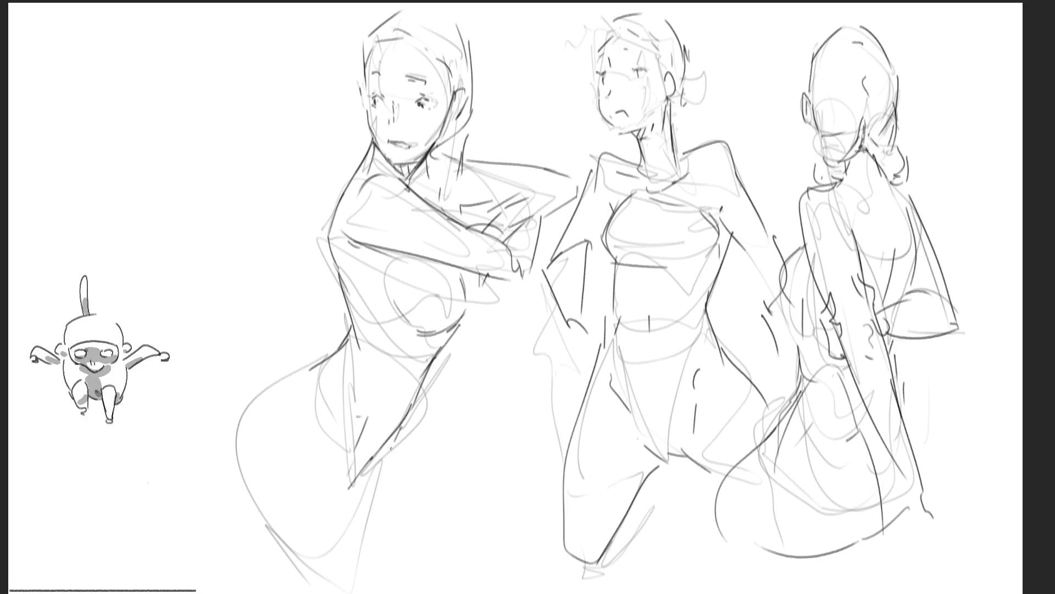
mouse_move(333, 355)
left_mouse_down()
mouse_move(260, 396)
mouse_move(232, 440)
mouse_move(251, 528)
mouse_move(300, 592)
left_mouse_up()
left_click_drag(351, 450, 348, 496)
left_click_drag(398, 431, 374, 520)
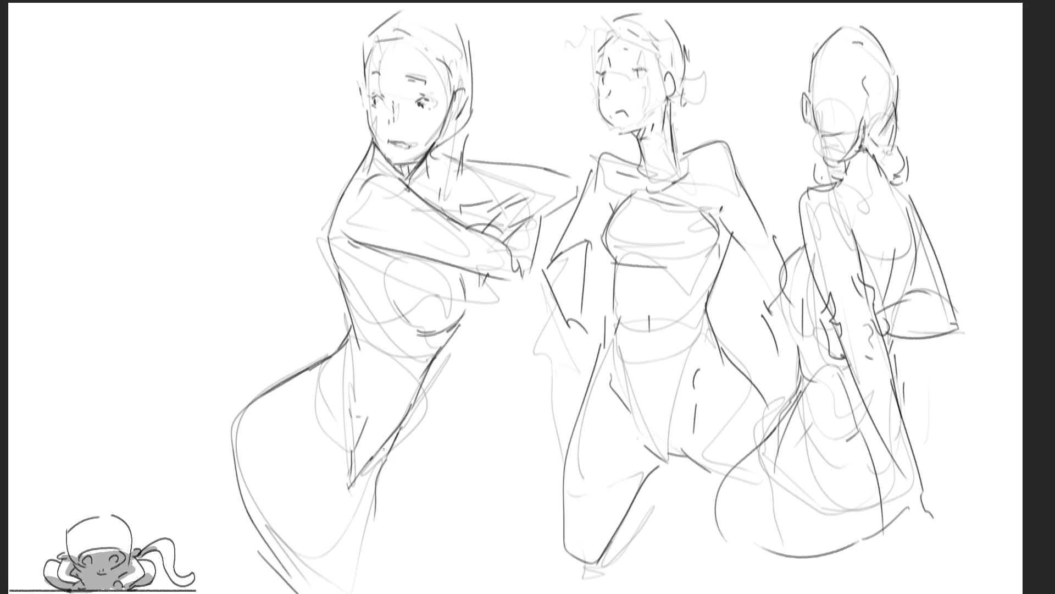
left_click_drag(348, 467, 377, 591)
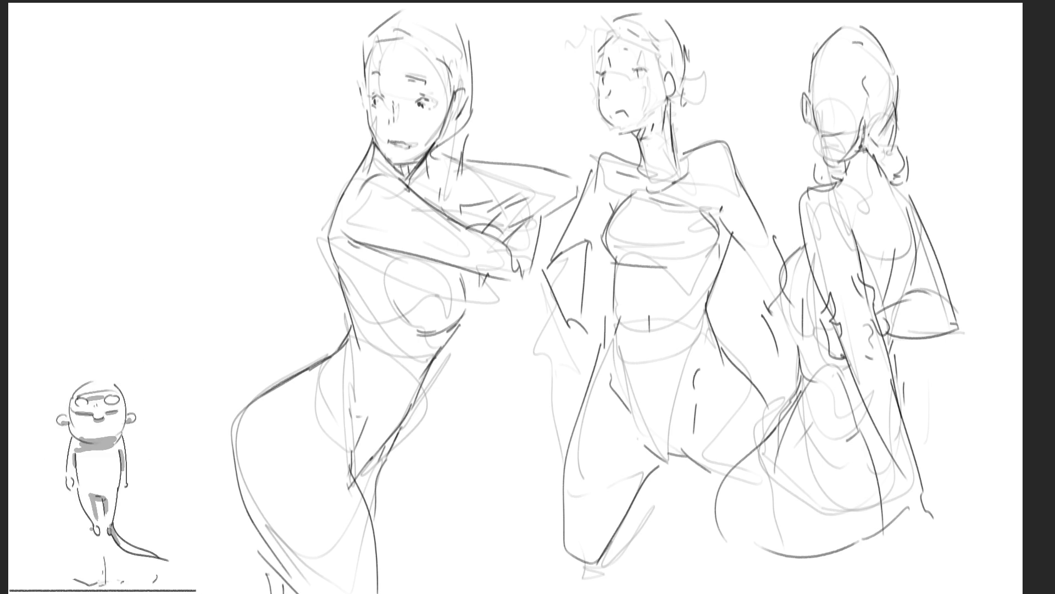
Refine the left figure's head top, face edge, jaw and cheek marks
left_click_drag(362, 39, 401, 4)
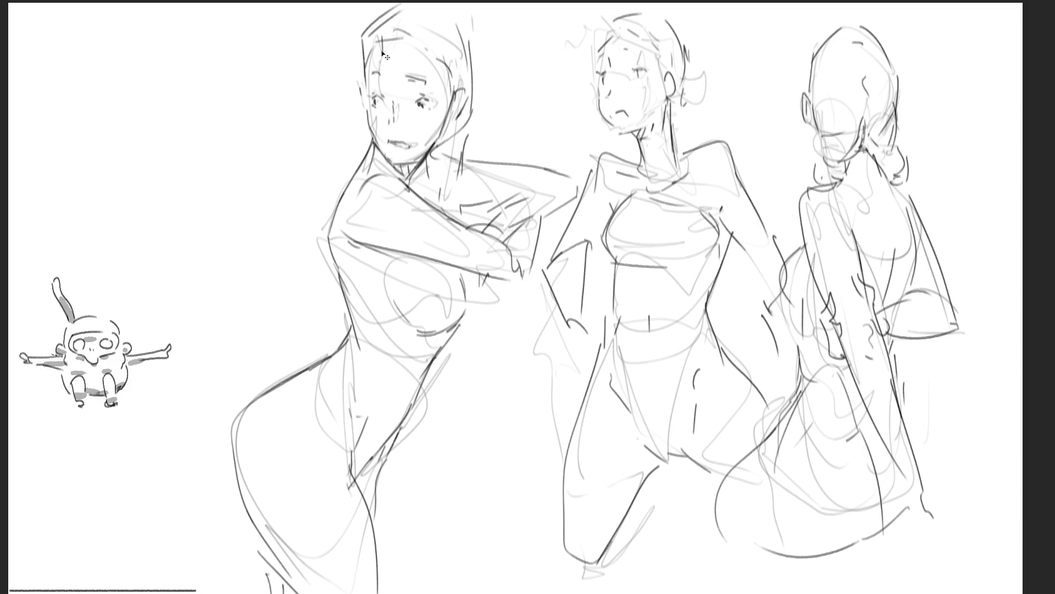
mouse_move(363, 90)
left_mouse_down()
mouse_move(367, 144)
mouse_move(348, 180)
left_mouse_up()
left_click_drag(365, 147, 359, 167)
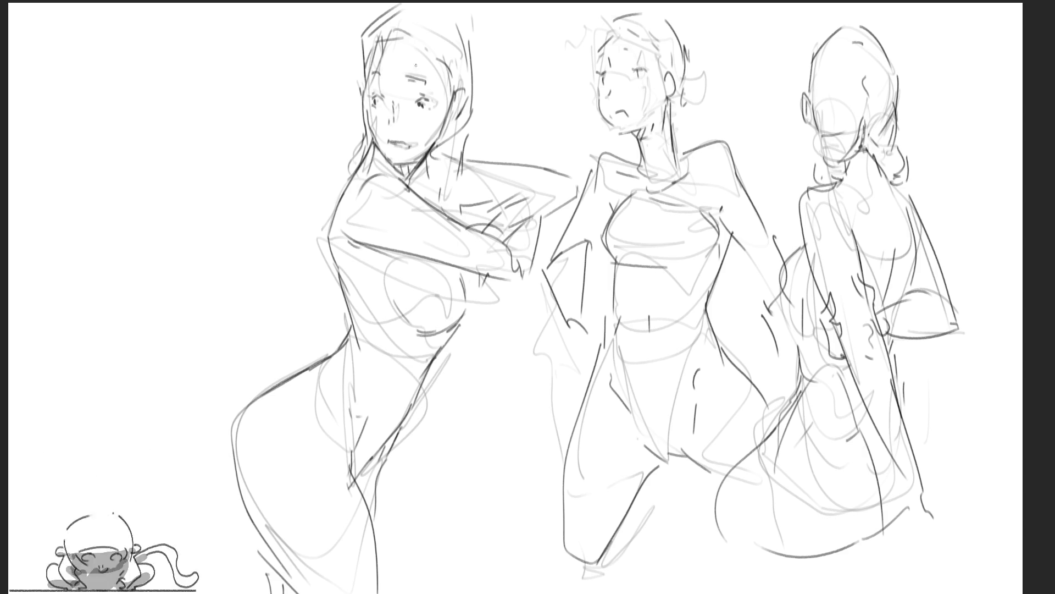
left_click_drag(427, 120, 428, 142)
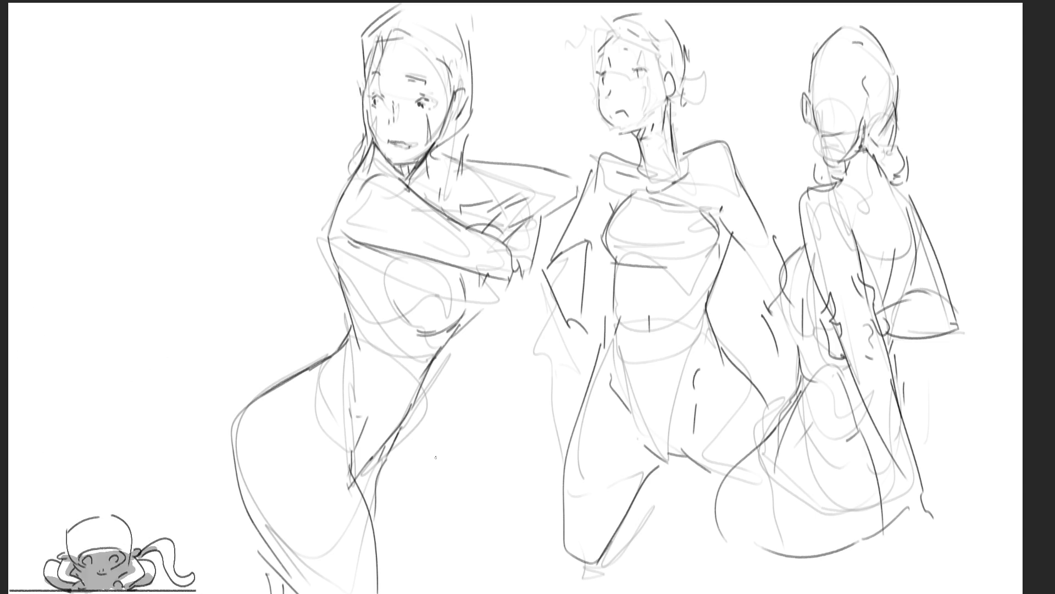
Draw long straight hair strands falling from the left figure's head down past its hips
mouse_move(461, 16)
left_mouse_down()
mouse_move(471, 137)
mouse_move(452, 214)
left_mouse_up()
mouse_move(441, 149)
left_mouse_down()
mouse_move(435, 183)
mouse_move(459, 230)
mouse_move(472, 386)
left_mouse_up()
mouse_move(453, 344)
left_mouse_down()
mouse_move(447, 486)
mouse_move(475, 558)
left_mouse_up()
left_click_drag(420, 403, 428, 548)
left_click_drag(485, 344, 487, 450)
left_click_drag(483, 300, 481, 502)
left_click_drag(339, 298, 330, 507)
left_click_drag(320, 383, 315, 587)
left_click_drag(303, 353, 284, 417)
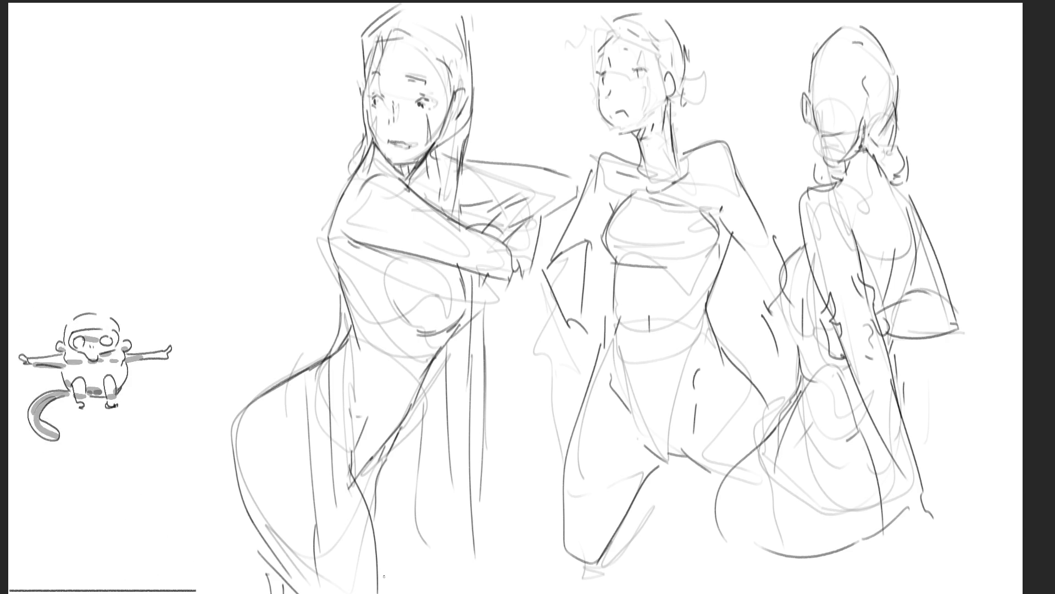
mouse_move(464, 25)
left_mouse_down()
mouse_move(486, 164)
mouse_move(520, 172)
mouse_move(499, 183)
mouse_move(502, 208)
left_mouse_up()
left_click_drag(364, 30, 357, 68)
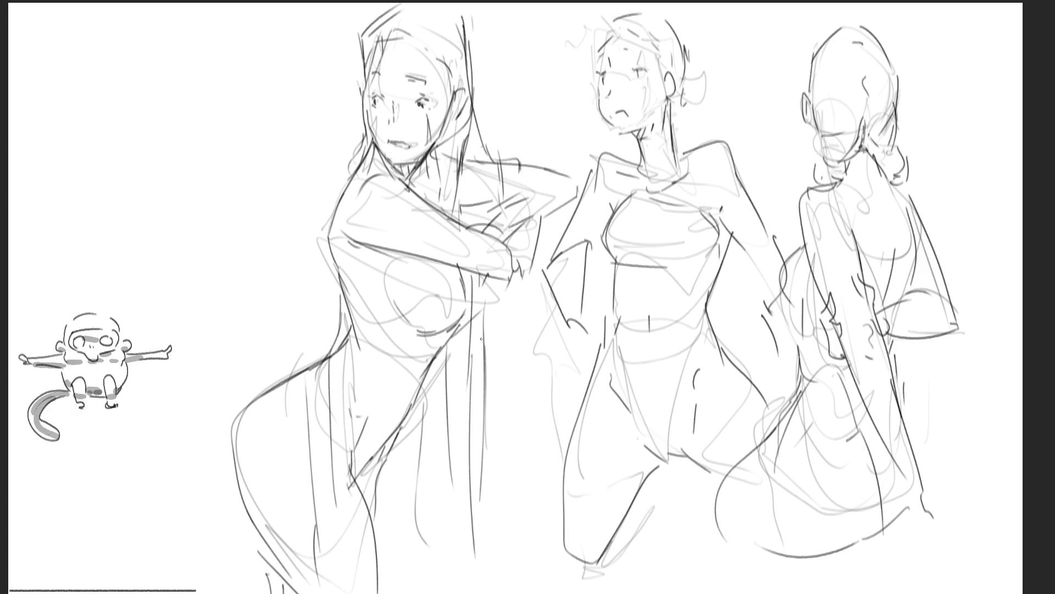
Sketch the curve beneath the right figure and its hip sweeping to the left
mouse_move(753, 544)
left_mouse_down()
mouse_move(857, 556)
mouse_move(884, 532)
left_mouse_up()
left_click_drag(825, 561, 901, 520)
left_click_drag(907, 405, 925, 502)
left_click_drag(932, 462, 926, 494)
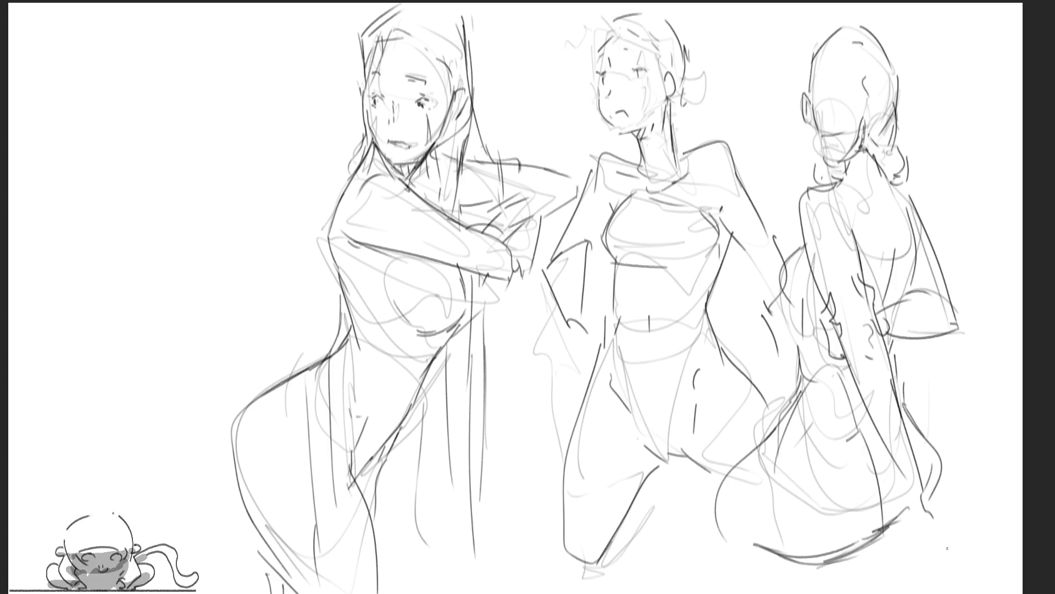
mouse_move(804, 377)
left_mouse_down()
mouse_move(772, 443)
mouse_move(763, 517)
left_mouse_up()
left_click_drag(773, 448, 755, 515)
mouse_move(768, 450)
left_mouse_down()
mouse_move(782, 432)
mouse_move(687, 486)
mouse_move(727, 535)
mouse_move(765, 549)
left_mouse_up()
mouse_move(773, 434)
left_mouse_down()
mouse_move(676, 517)
mouse_move(740, 536)
left_mouse_up()
Add hip and back arcs and a boxy seat shape at the right figure's lower right
mouse_move(722, 431)
left_mouse_down()
mouse_move(779, 431)
mouse_move(668, 457)
mouse_move(746, 440)
left_mouse_up()
mouse_move(833, 446)
left_mouse_down()
mouse_move(866, 445)
mouse_move(946, 385)
mouse_move(941, 488)
left_mouse_up()
left_click_drag(907, 384, 954, 457)
left_click_drag(910, 380, 966, 437)
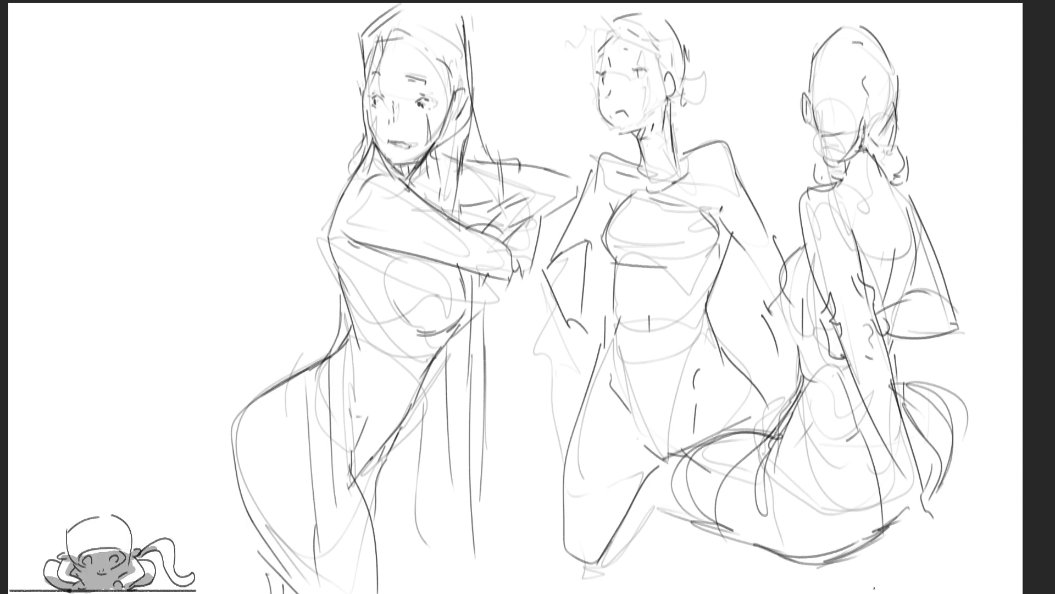
mouse_move(907, 479)
left_mouse_down()
mouse_move(930, 517)
mouse_move(957, 465)
mouse_move(971, 501)
mouse_move(943, 510)
mouse_move(1011, 455)
left_mouse_up()
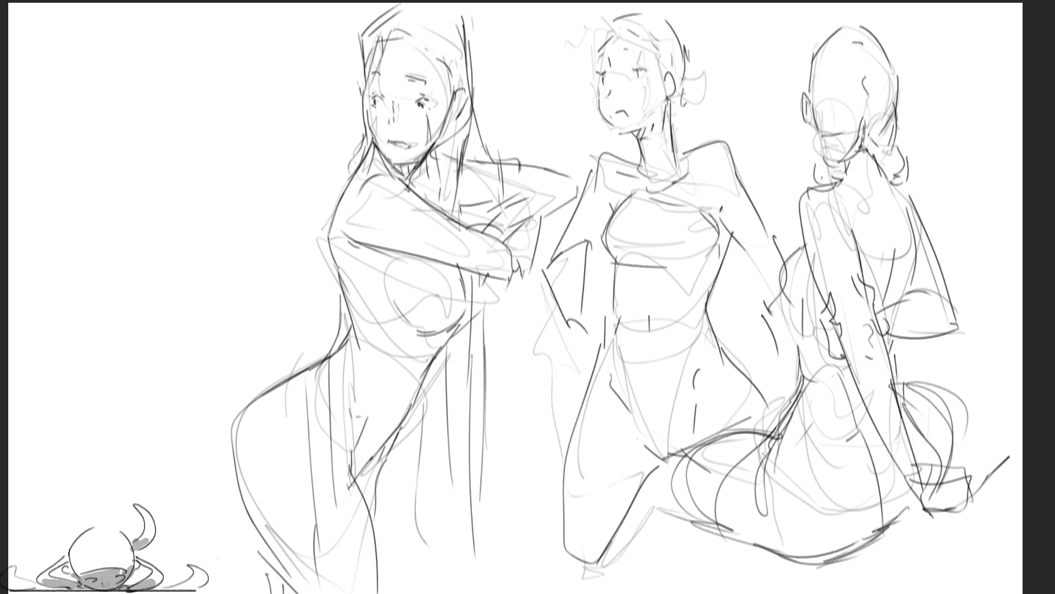
Draw wavy hair down and beside the right figure's back, with marks at neck and bun
left_click_drag(819, 164, 823, 185)
mouse_move(800, 230)
left_mouse_down()
mouse_move(812, 384)
mouse_move(793, 422)
left_mouse_up()
left_click_drag(910, 175, 902, 189)
mouse_move(906, 338)
left_mouse_down()
mouse_move(899, 359)
mouse_move(984, 443)
mouse_move(998, 478)
left_mouse_up()
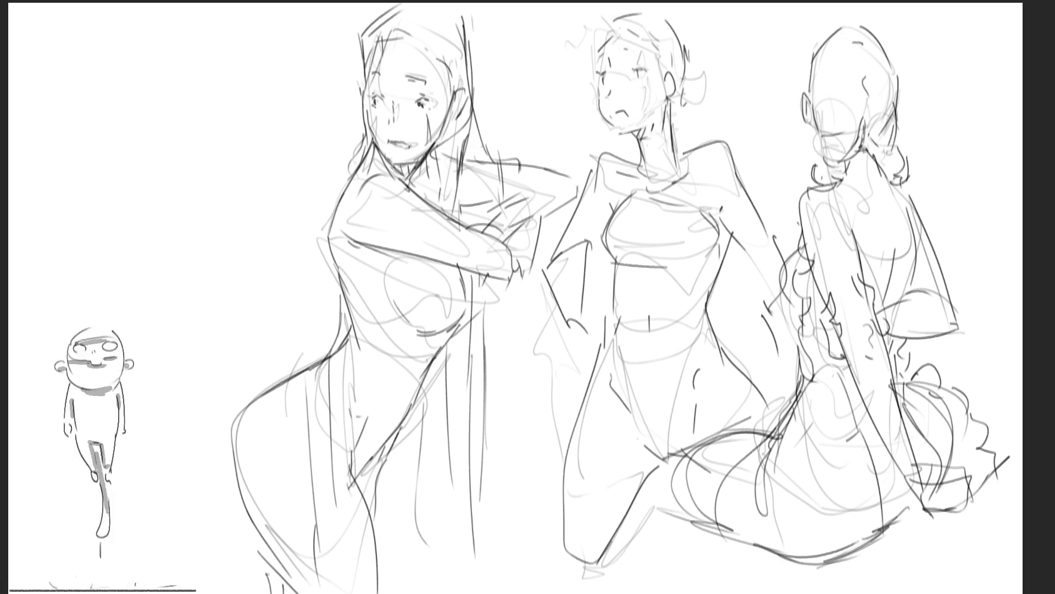
Draw a hood line on the right figure, ink the middle figure's collar, and start its bun
mouse_move(861, 27)
left_mouse_down()
mouse_move(875, 15)
mouse_move(921, 145)
left_mouse_up()
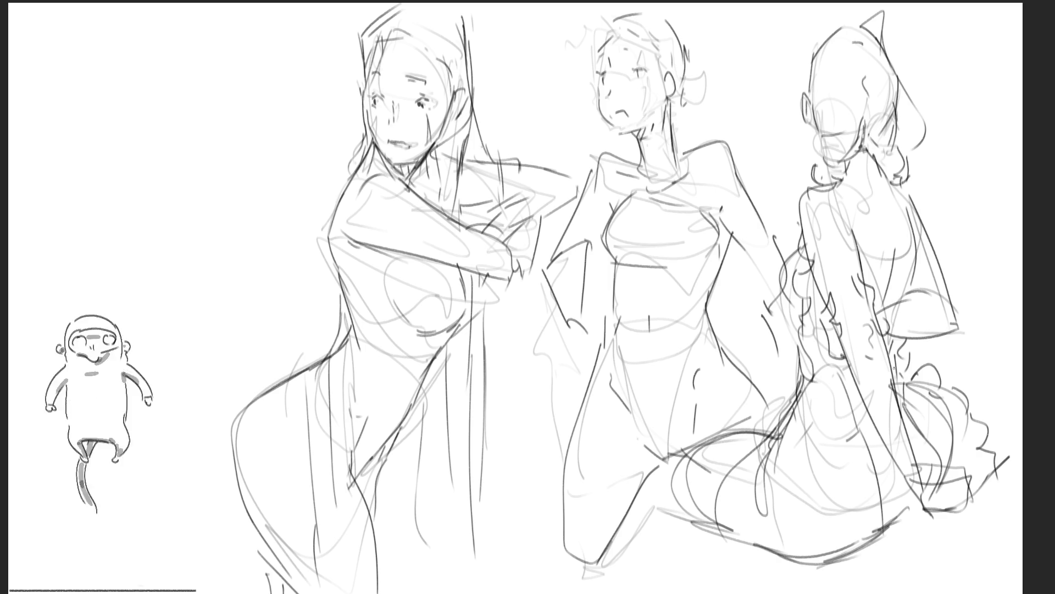
mouse_move(635, 146)
left_mouse_down()
mouse_move(673, 138)
mouse_move(673, 160)
mouse_move(636, 172)
mouse_move(623, 205)
left_mouse_up()
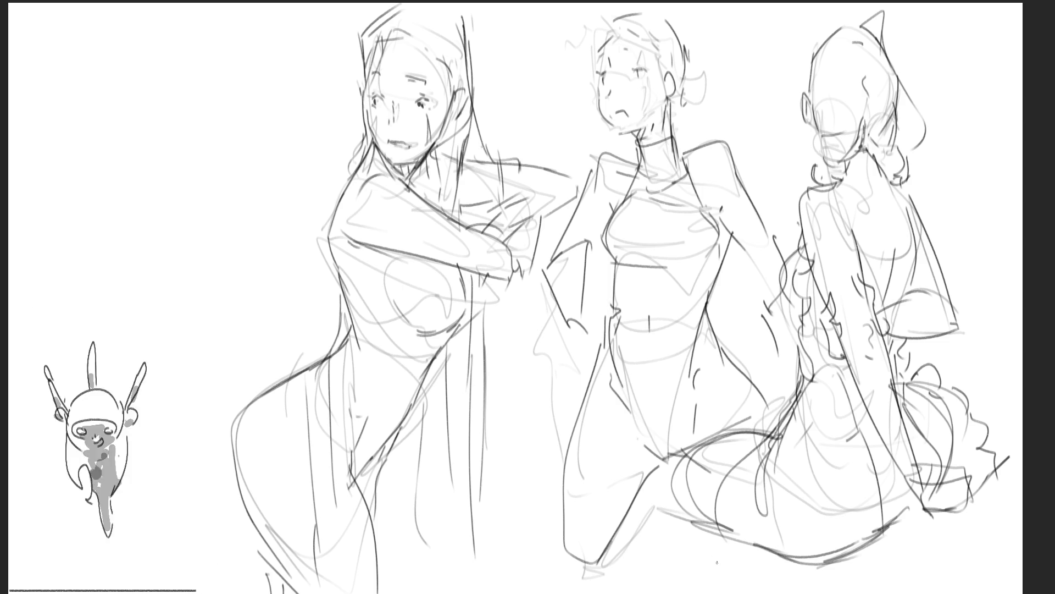
mouse_move(682, 117)
left_mouse_down()
mouse_move(734, 90)
mouse_move(692, 138)
left_mouse_up()
Add curls over the middle figure's hair bun and curly locks beside its cheek
left_click_drag(587, 88, 591, 118)
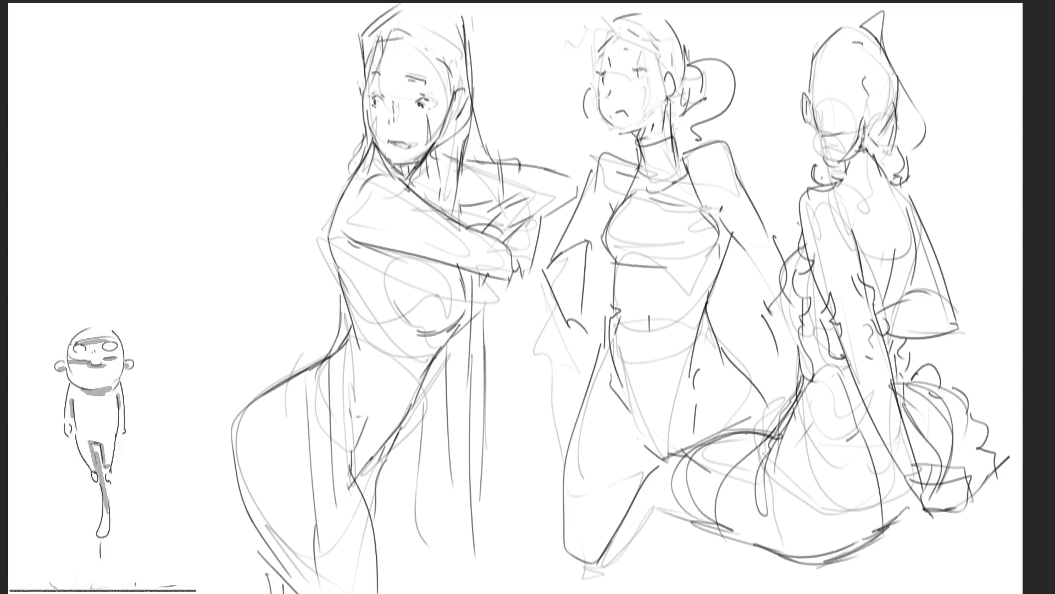
mouse_move(697, 53)
left_mouse_down()
mouse_move(714, 55)
mouse_move(723, 83)
mouse_move(691, 133)
left_mouse_up()
mouse_move(596, 74)
left_mouse_down()
mouse_move(582, 88)
mouse_move(580, 124)
left_mouse_up()
left_click_drag(598, 113, 611, 139)
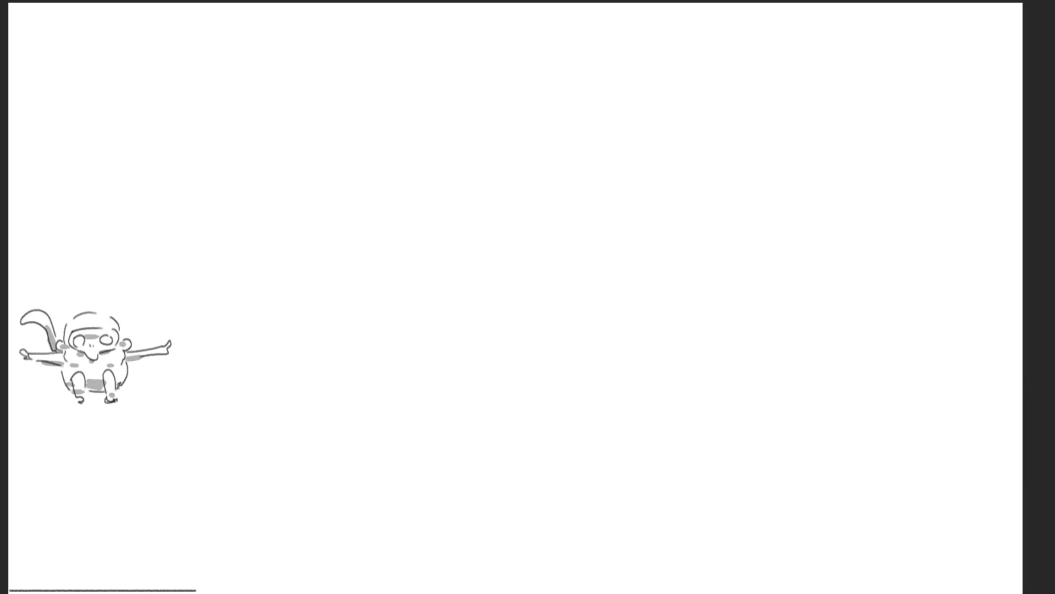
Sketch an oval head with face marks, surrounding curves, a hair arc and an ear
mouse_move(316, 203)
left_mouse_down()
mouse_move(330, 272)
mouse_move(361, 165)
mouse_move(319, 277)
mouse_move(326, 240)
mouse_move(393, 247)
mouse_move(390, 257)
mouse_move(349, 270)
mouse_move(331, 209)
left_mouse_up()
mouse_move(382, 234)
left_mouse_down()
mouse_move(401, 232)
mouse_move(385, 210)
left_mouse_up()
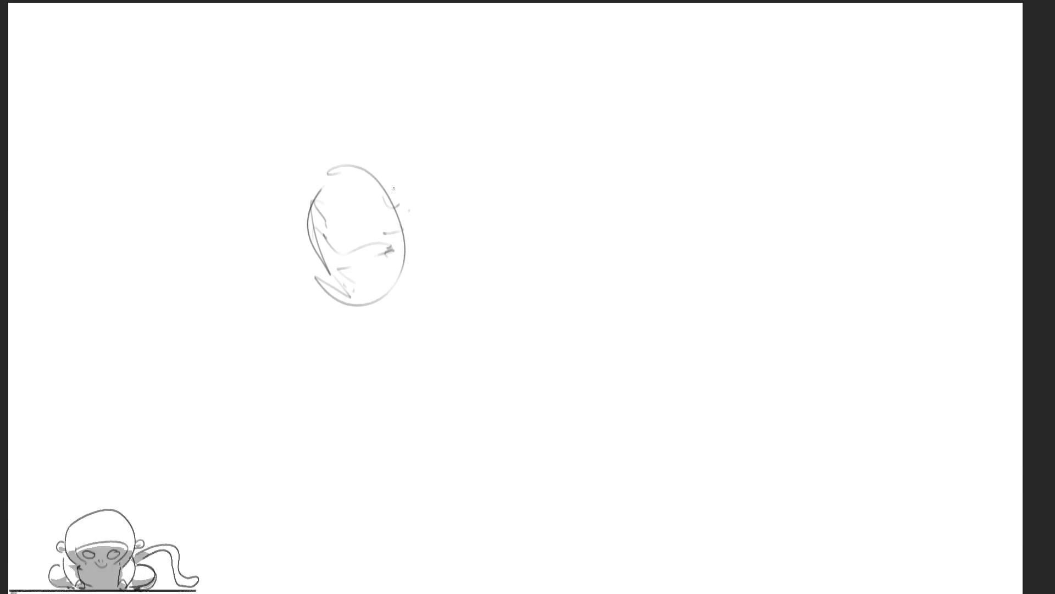
left_click_drag(325, 171, 329, 211)
mouse_move(336, 187)
left_mouse_down()
mouse_move(413, 210)
mouse_move(454, 157)
mouse_move(381, 289)
left_mouse_up()
mouse_move(472, 199)
left_mouse_down()
mouse_move(444, 238)
mouse_move(478, 303)
mouse_move(430, 363)
mouse_move(382, 356)
left_mouse_up()
Rough in long diagonal gesture lines for the body and a curved leg below the head
left_click_drag(426, 272, 391, 318)
left_click_drag(337, 405, 284, 481)
left_click_drag(394, 319, 379, 341)
left_click_drag(451, 293, 270, 479)
mouse_move(255, 464)
left_mouse_down()
mouse_move(260, 472)
mouse_move(278, 434)
mouse_move(289, 309)
left_mouse_up()
mouse_move(311, 308)
left_mouse_down()
mouse_move(358, 307)
mouse_move(528, 226)
mouse_move(506, 163)
mouse_move(610, 165)
mouse_move(567, 215)
left_mouse_up()
Outline a long tapered body stretching toward the upper right, with speed line, fin and wing-like strokes
left_click_drag(539, 234, 470, 285)
mouse_move(591, 231)
left_mouse_down()
mouse_move(546, 246)
mouse_move(592, 231)
left_mouse_up()
left_click_drag(627, 132, 638, 144)
mouse_move(478, 101)
left_mouse_down()
mouse_move(768, 36)
mouse_move(578, 215)
left_mouse_up()
left_click_drag(684, 188, 575, 217)
left_click_drag(877, 43, 632, 161)
left_click_drag(608, 146, 525, 92)
mouse_move(505, 99)
left_mouse_down()
mouse_move(467, 112)
mouse_move(574, 57)
left_mouse_up()
left_click_drag(490, 75, 525, 67)
left_click_drag(448, 45, 500, 71)
left_click_drag(450, 65, 473, 107)
mouse_move(567, 241)
left_mouse_down()
mouse_move(505, 279)
mouse_move(552, 262)
left_mouse_up()
Add a long crossing diagonal, short strokes at the bottom, and a curled flag shape at right
mouse_move(310, 292)
left_mouse_down()
mouse_move(440, 457)
mouse_move(425, 488)
left_mouse_up()
left_click_drag(542, 433, 448, 500)
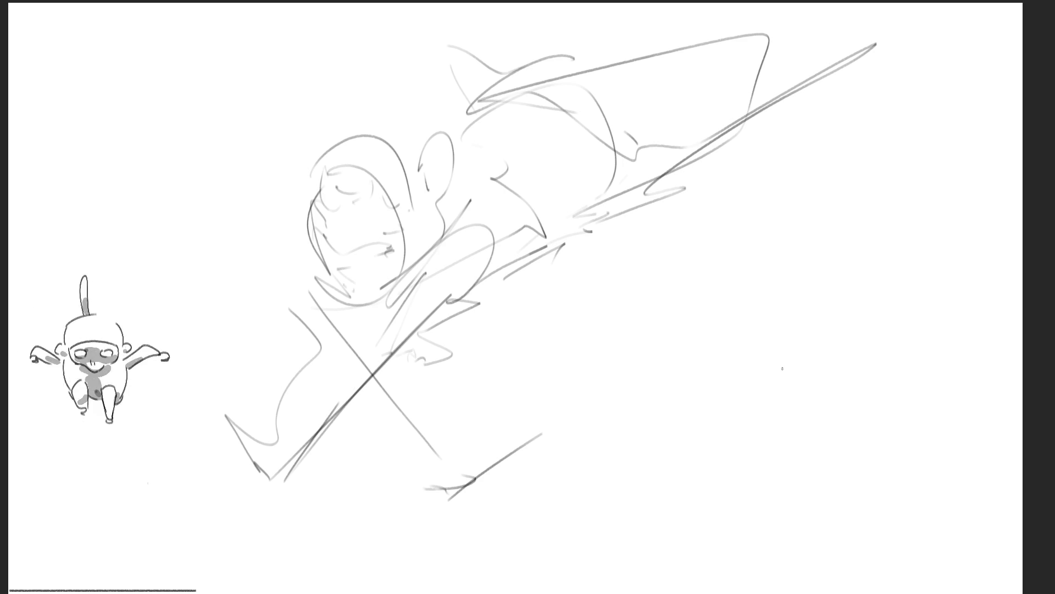
mouse_move(708, 300)
left_mouse_down()
mouse_move(715, 275)
mouse_move(762, 279)
mouse_move(737, 448)
mouse_move(816, 275)
mouse_move(712, 297)
mouse_move(707, 396)
left_mouse_up()
Draw the curled flag with its pole, wavy edges, lower-right loop and hatching along its right edge
left_click_drag(680, 328, 690, 349)
mouse_move(733, 202)
left_mouse_down()
mouse_move(578, 522)
mouse_move(720, 378)
left_mouse_up()
left_click_drag(714, 389, 660, 445)
mouse_move(620, 451)
left_mouse_down()
mouse_move(600, 446)
mouse_move(703, 464)
left_mouse_up()
mouse_move(697, 462)
left_mouse_down()
mouse_move(767, 478)
mouse_move(794, 520)
left_mouse_up()
mouse_move(792, 514)
left_mouse_down()
mouse_move(851, 455)
mouse_move(838, 371)
mouse_move(840, 391)
left_mouse_up()
left_click_drag(820, 356, 800, 446)
mouse_move(717, 464)
left_mouse_down()
mouse_move(768, 508)
mouse_move(874, 374)
left_mouse_up()
left_click_drag(830, 337, 866, 473)
left_click_drag(857, 385, 866, 477)
left_click_drag(836, 358, 881, 397)
mouse_move(858, 352)
left_mouse_down()
mouse_move(839, 331)
mouse_move(835, 270)
left_mouse_up()
Start the second figure with a looping head at upper right and long diagonals below it
mouse_move(842, 207)
left_mouse_down()
mouse_move(847, 197)
mouse_move(927, 240)
mouse_move(851, 177)
left_mouse_up()
mouse_move(898, 149)
left_mouse_down()
mouse_move(875, 118)
mouse_move(929, 165)
mouse_move(963, 68)
mouse_move(979, 176)
left_mouse_up()
left_click_drag(951, 99, 888, 140)
left_click_drag(891, 82, 981, 77)
mouse_move(981, 77)
left_mouse_down()
mouse_move(934, 187)
mouse_move(841, 193)
mouse_move(982, 352)
mouse_move(923, 395)
left_mouse_up()
mouse_move(891, 340)
left_mouse_down()
mouse_move(888, 462)
mouse_move(873, 514)
mouse_move(696, 511)
left_mouse_up()
left_click_drag(717, 549, 819, 547)
left_click_drag(649, 593, 693, 495)
Rough in the right-hand figure's body, torso and lower gesture strokes
mouse_move(874, 384)
left_mouse_down()
mouse_move(935, 292)
mouse_move(935, 446)
left_mouse_up()
left_click_drag(934, 445, 859, 547)
left_click_drag(792, 587, 915, 413)
left_click_drag(968, 195, 907, 77)
mouse_move(906, 127)
left_mouse_down()
mouse_move(1015, 165)
mouse_move(974, 265)
left_mouse_up()
left_click_drag(941, 221, 940, 312)
left_click_drag(852, 181, 836, 316)
left_click_drag(847, 209, 819, 263)
left_click_drag(927, 393, 917, 457)
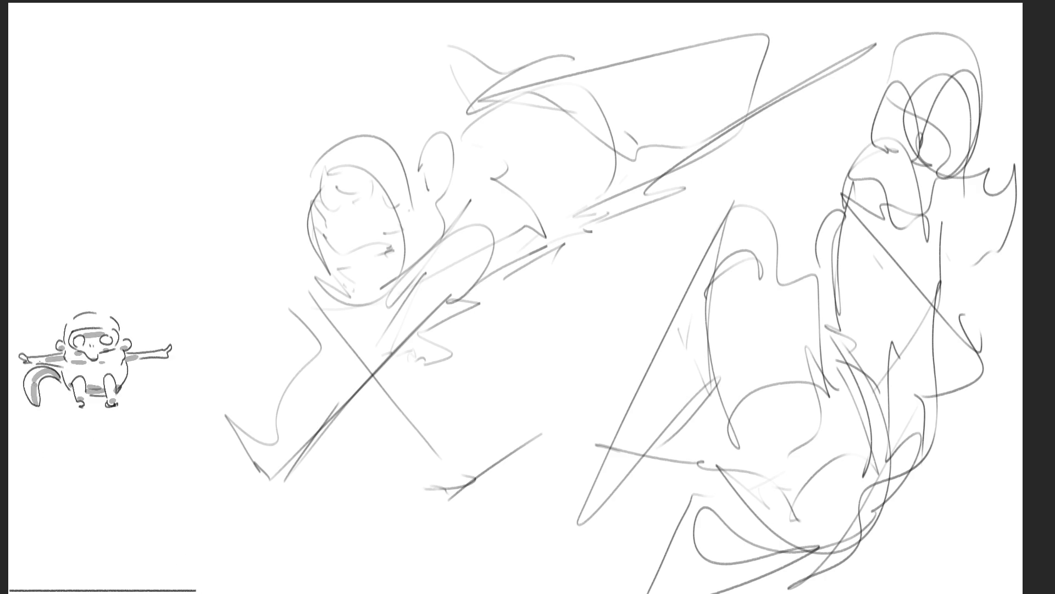
Flip the whole sketch horizontally, shift it slightly right and commit the transform
key("m")
key("ctrl+t")
left_click_drag(625, 337, 660, 344)
key("Return")
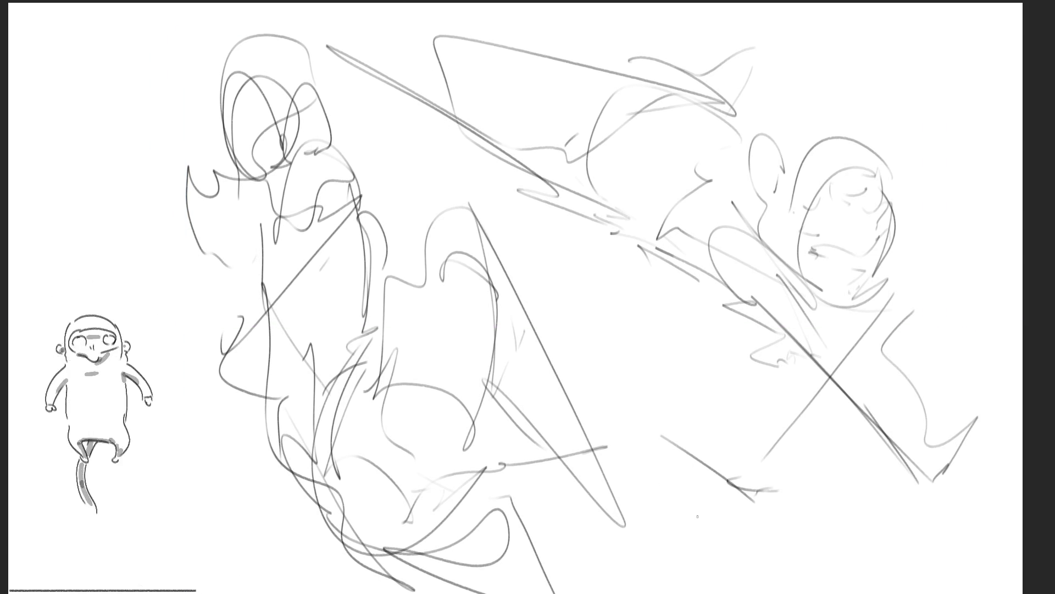
Ink the right figure's eye and add a dark cheek line
left_click_drag(821, 252, 838, 258)
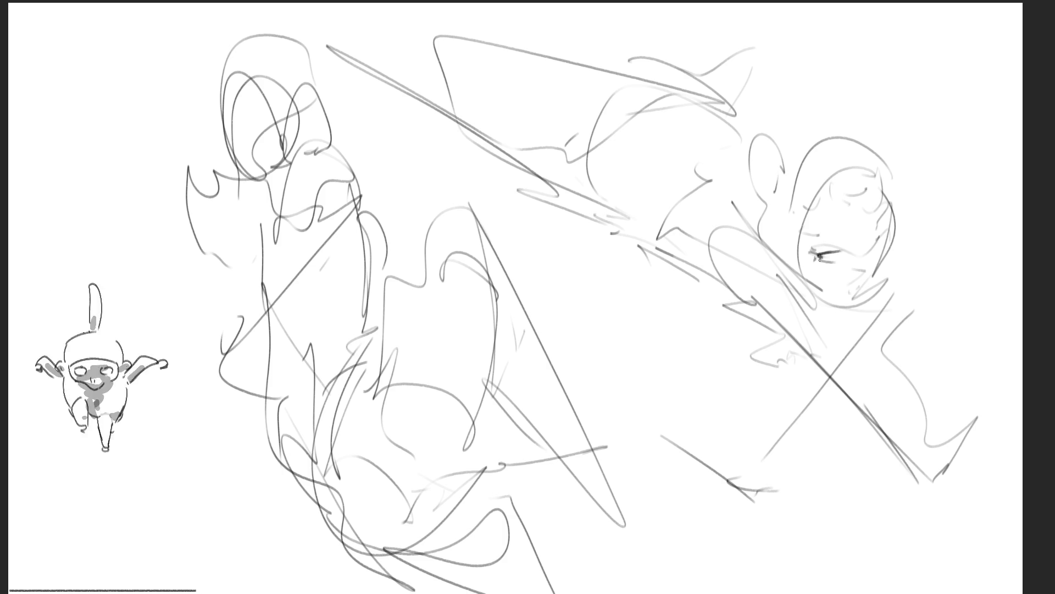
mouse_move(818, 254)
left_mouse_down()
mouse_move(844, 251)
mouse_move(834, 251)
mouse_move(844, 229)
mouse_move(883, 235)
mouse_move(878, 243)
mouse_move(875, 228)
mouse_move(861, 293)
left_mouse_up()
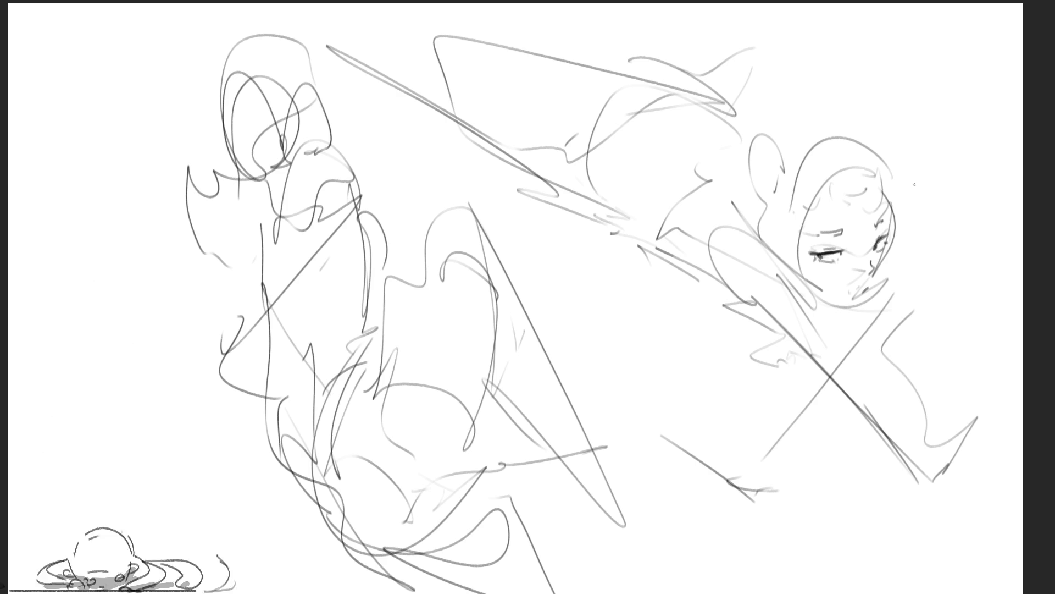
left_click_drag(895, 214, 868, 309)
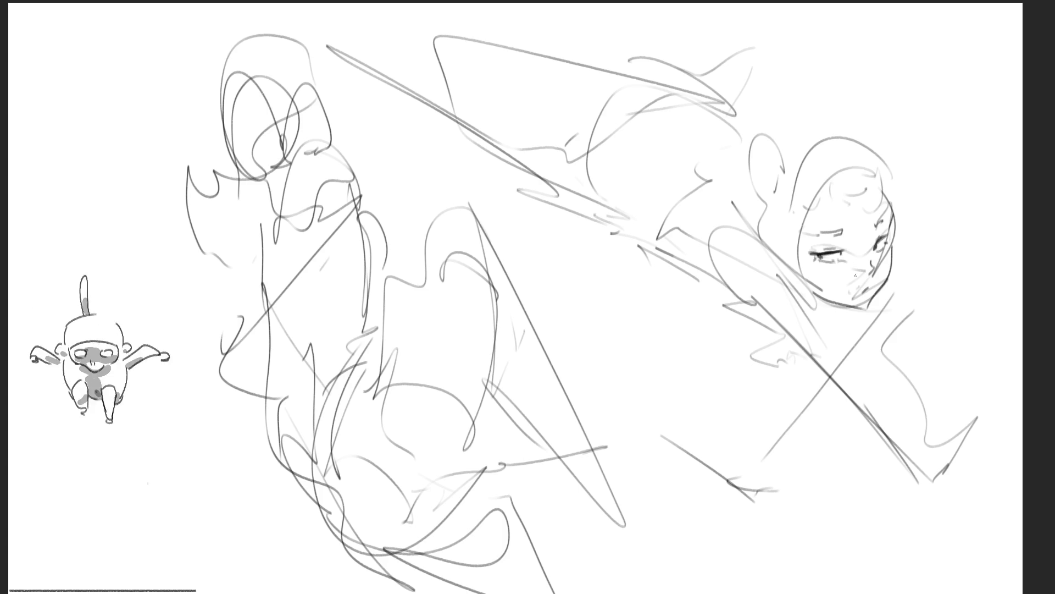
Draw dark hair with bangs on the head and darken the face's left contour
left_click_drag(828, 205, 868, 189)
left_click_drag(861, 210, 885, 202)
left_click_drag(829, 177, 860, 144)
left_click_drag(873, 150, 896, 201)
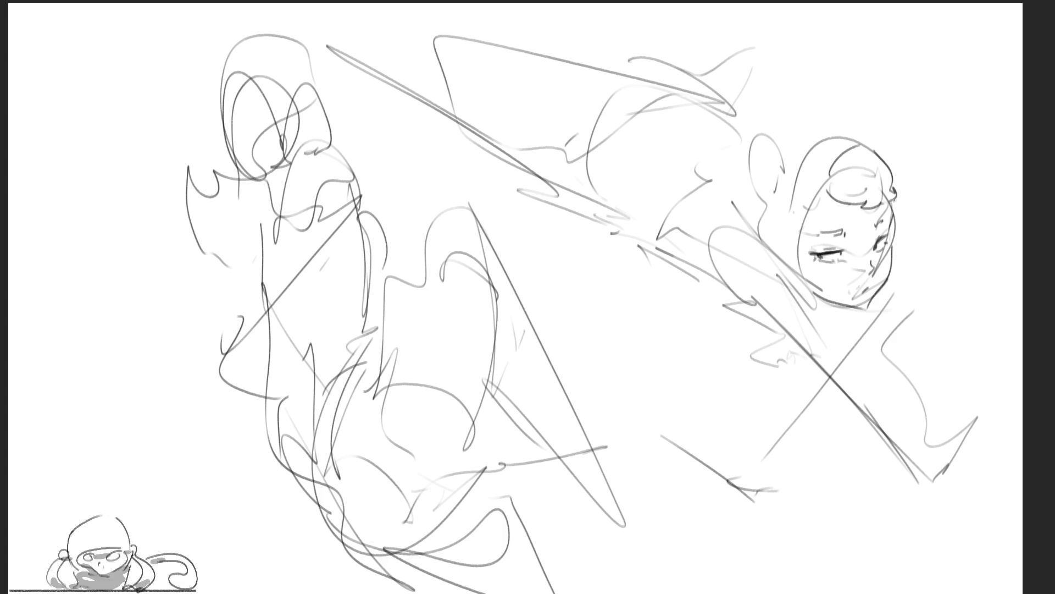
left_click_drag(837, 156, 822, 198)
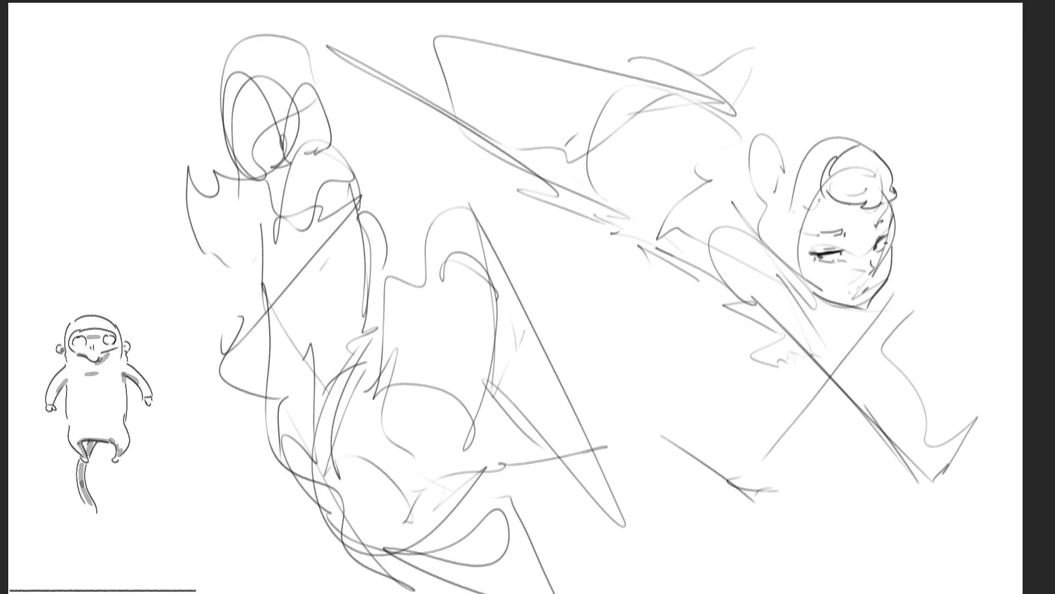
mouse_move(807, 216)
left_mouse_down()
mouse_move(803, 269)
mouse_move(819, 297)
left_mouse_up()
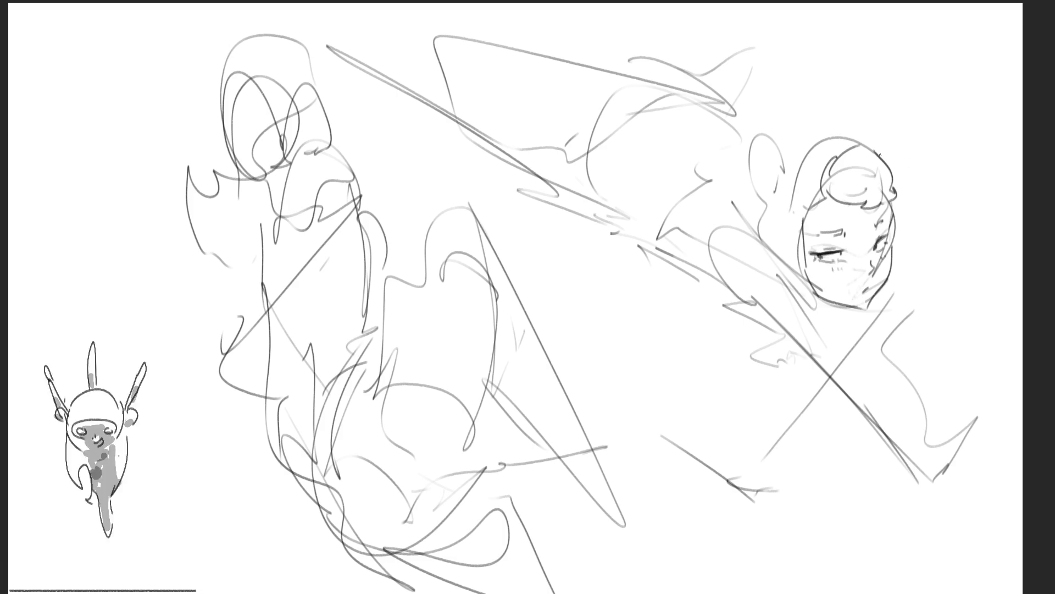
Sketch ear-like shapes above the head and redraw the neck lines after undoing a bad attempt
mouse_move(787, 105)
left_mouse_down()
mouse_move(781, 164)
mouse_move(792, 146)
left_mouse_up()
mouse_move(856, 97)
left_mouse_down()
mouse_move(844, 132)
mouse_move(850, 125)
left_mouse_up()
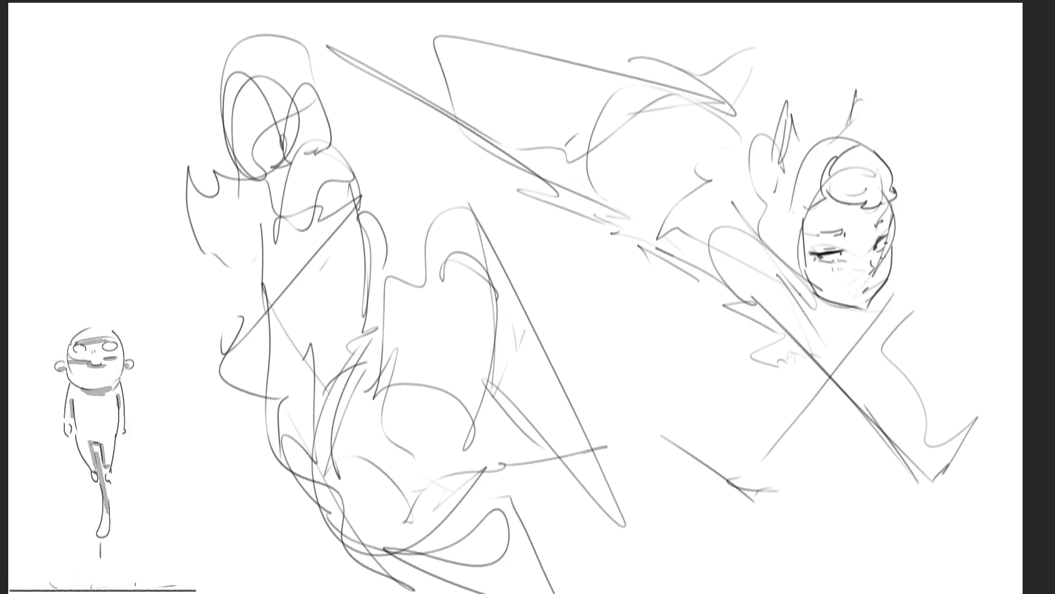
left_click_drag(774, 270, 824, 308)
left_click_drag(763, 233, 806, 295)
key("ctrl+z")
left_click_drag(774, 264, 825, 300)
left_click_drag(803, 298, 830, 303)
left_click_drag(778, 273, 806, 299)
left_click_drag(778, 273, 785, 286)
Add neck, shoulder and contour strokes around and below the face
mouse_move(756, 234)
left_mouse_down()
mouse_move(774, 266)
mouse_move(722, 316)
left_mouse_up()
left_click_drag(764, 261, 783, 307)
left_click_drag(720, 312, 778, 362)
left_click_drag(778, 276, 829, 390)
left_click_drag(760, 358, 854, 438)
left_click_drag(807, 310, 928, 467)
mouse_move(837, 439)
left_mouse_down()
mouse_move(907, 465)
mouse_move(959, 504)
left_mouse_up()
left_click_drag(792, 297, 799, 306)
Refine the torso contours and lay lines along the upper torso and back
left_click_drag(688, 231, 697, 296)
left_click_drag(677, 253, 742, 227)
mouse_move(588, 190)
left_mouse_down()
mouse_move(648, 210)
mouse_move(632, 237)
left_mouse_up()
left_click_drag(647, 155, 615, 230)
mouse_move(695, 143)
left_mouse_down()
mouse_move(611, 167)
mouse_move(695, 140)
left_mouse_up()
mouse_move(531, 44)
left_mouse_down()
mouse_move(627, 55)
mouse_move(715, 85)
left_mouse_up()
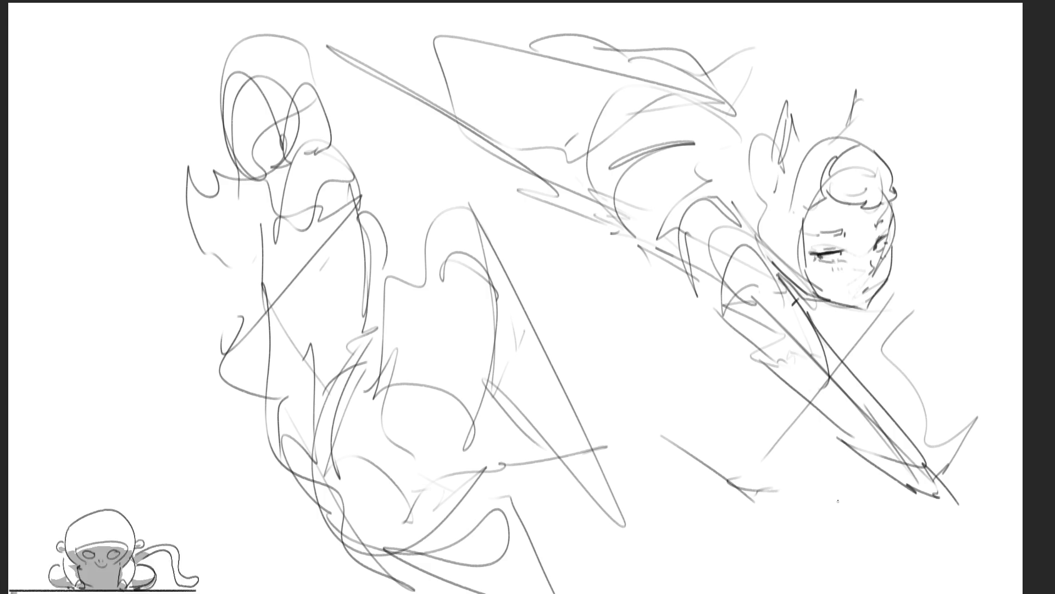
Redraw the back's top line and a darker line down the back, plus torso and shoulder curves
mouse_move(540, 48)
left_mouse_down()
mouse_move(360, 21)
mouse_move(516, 171)
mouse_move(558, 196)
left_mouse_up()
key("ctrl+z")
mouse_move(341, 38)
left_mouse_down()
mouse_move(400, 21)
mouse_move(481, 30)
left_mouse_up()
left_click_drag(342, 49, 559, 164)
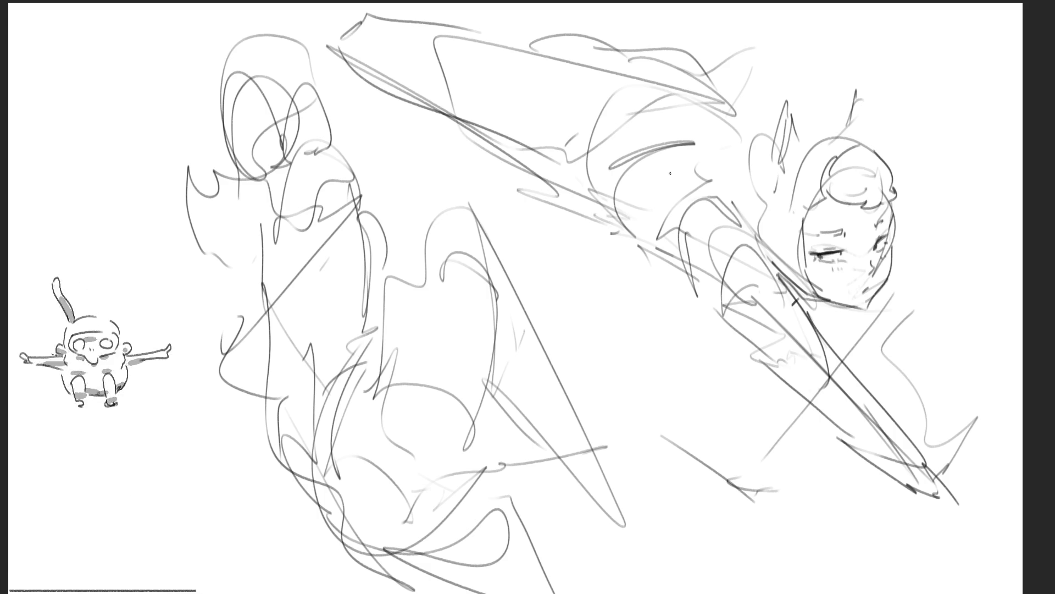
key("ctrl+z")
left_click_drag(337, 35, 588, 159)
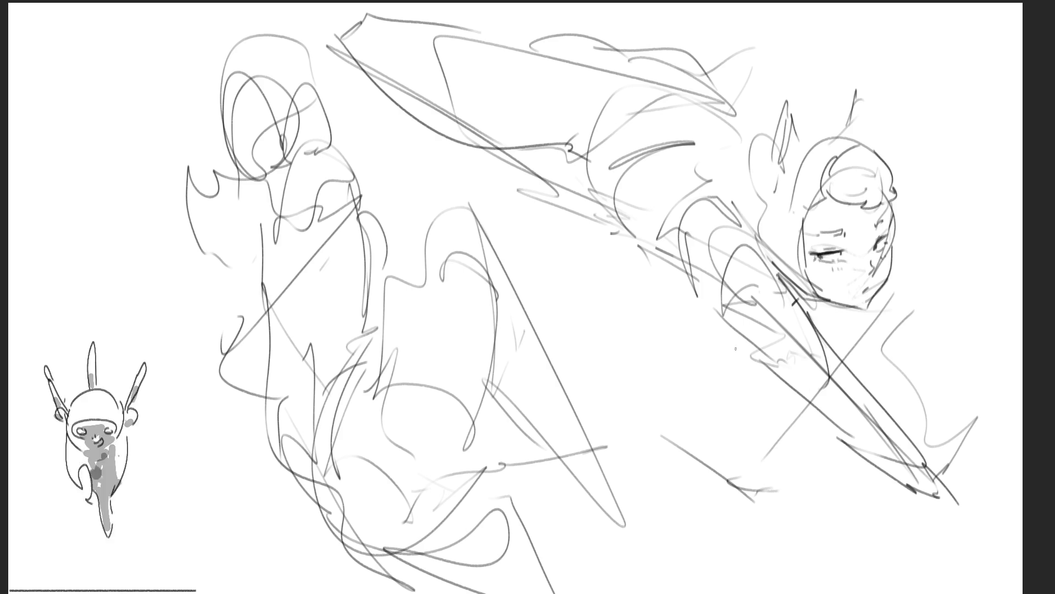
mouse_move(629, 94)
left_mouse_down()
mouse_move(584, 132)
mouse_move(593, 168)
mouse_move(697, 296)
left_mouse_up()
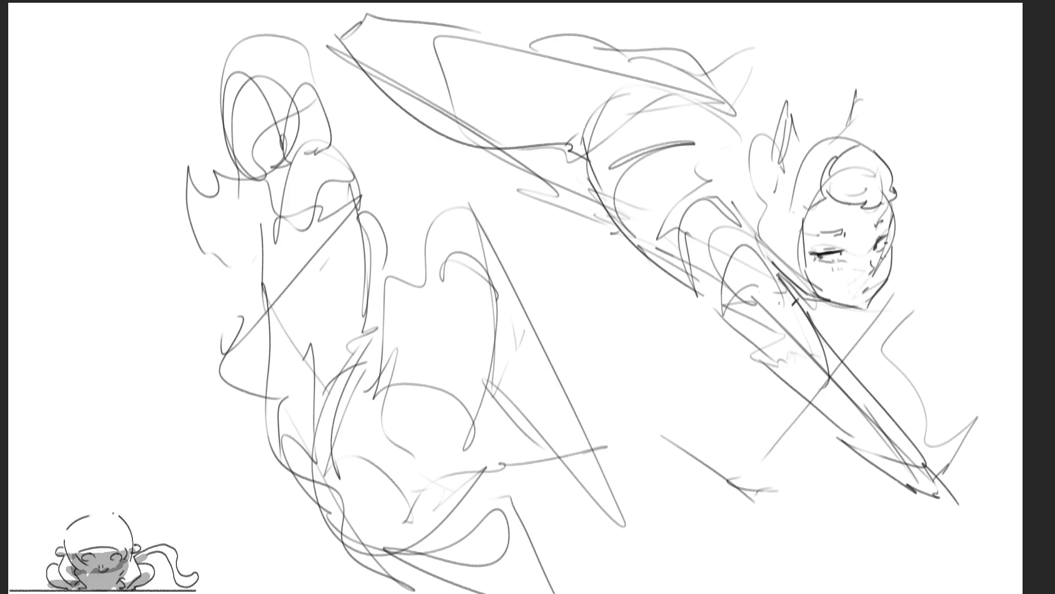
mouse_move(621, 223)
left_mouse_down()
mouse_move(649, 296)
mouse_move(692, 304)
left_mouse_up()
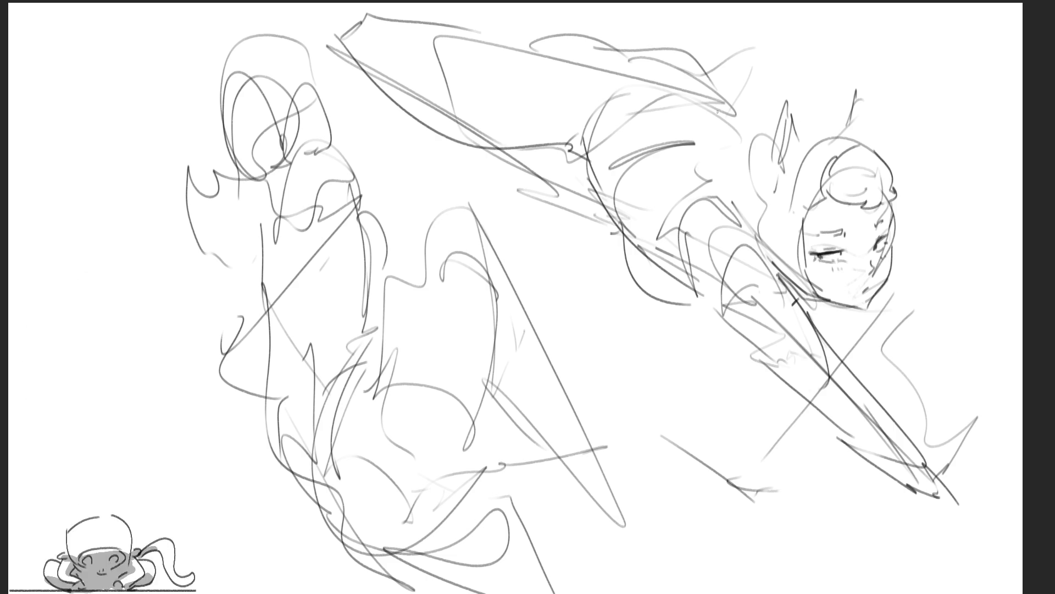
mouse_move(713, 90)
left_mouse_down()
mouse_move(720, 130)
mouse_move(763, 175)
left_mouse_up()
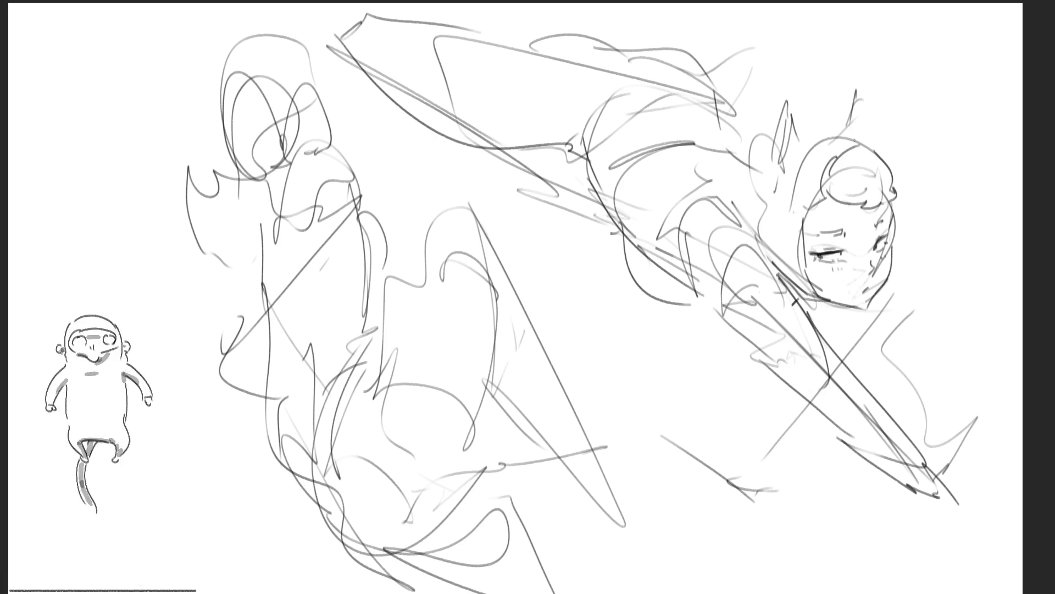
Add motion lines around the head and lower right, then begin hand-lettering 'BR' between the figures
mouse_move(923, 281)
left_mouse_down()
mouse_move(925, 294)
mouse_move(969, 286)
left_mouse_up()
left_click_drag(866, 120, 905, 109)
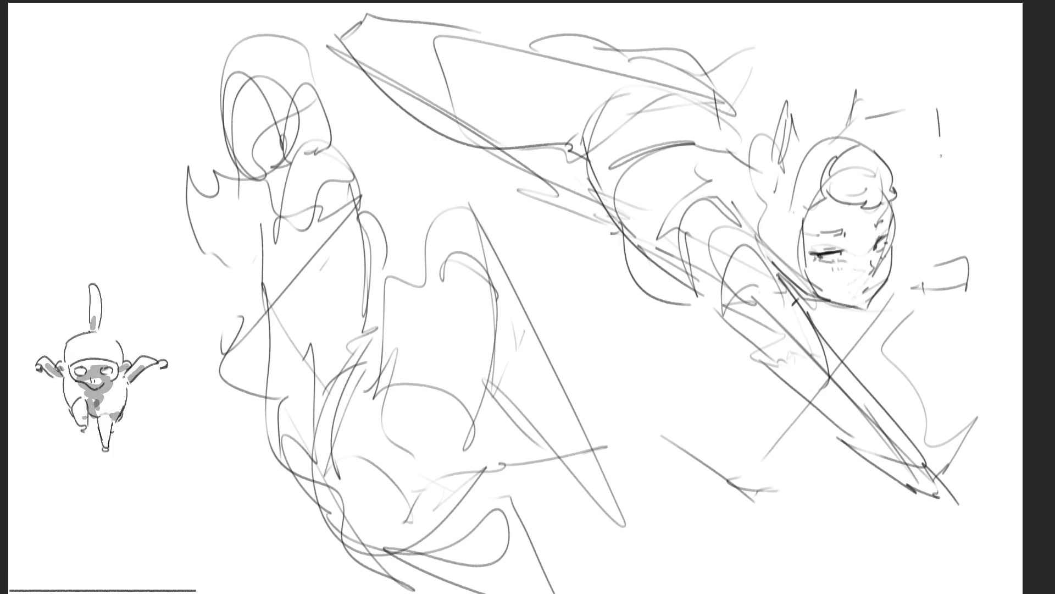
key("ctrl+z")
mouse_move(871, 144)
left_mouse_down()
mouse_move(910, 127)
mouse_move(942, 170)
left_mouse_up()
left_click_drag(894, 204, 919, 195)
left_click_drag(939, 132, 920, 280)
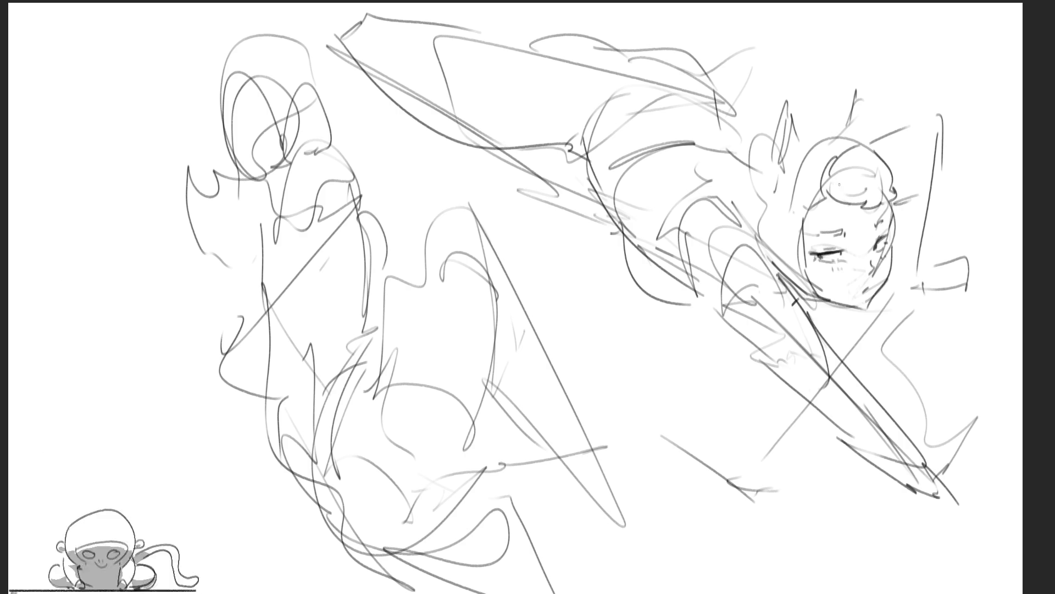
left_click_drag(868, 400, 993, 455)
left_click_drag(844, 447, 1016, 499)
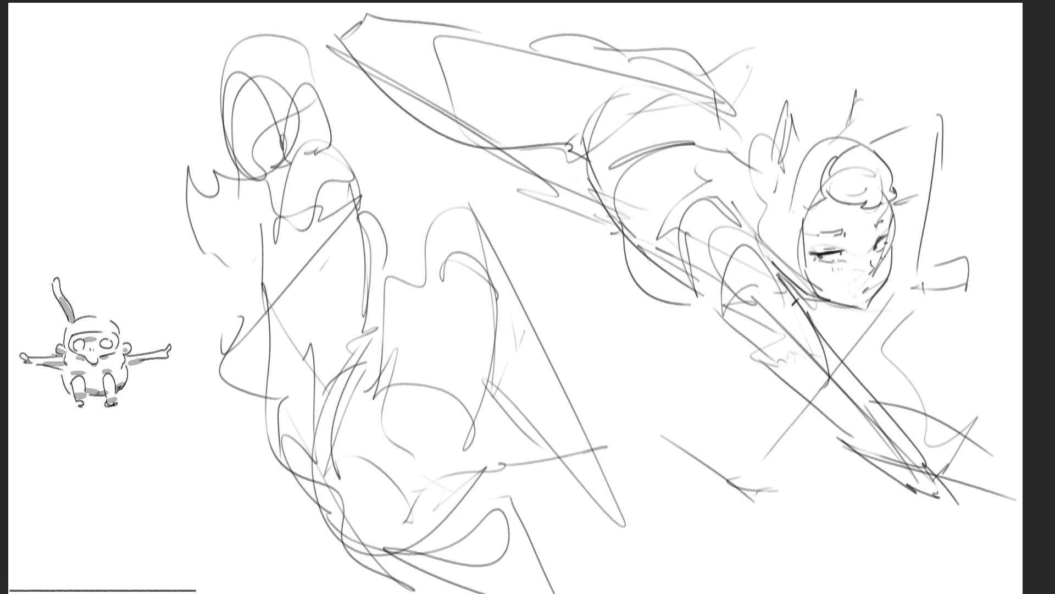
mouse_move(703, 54)
left_mouse_down()
mouse_move(809, 91)
mouse_move(813, 75)
left_mouse_up()
left_click_drag(820, 85, 804, 111)
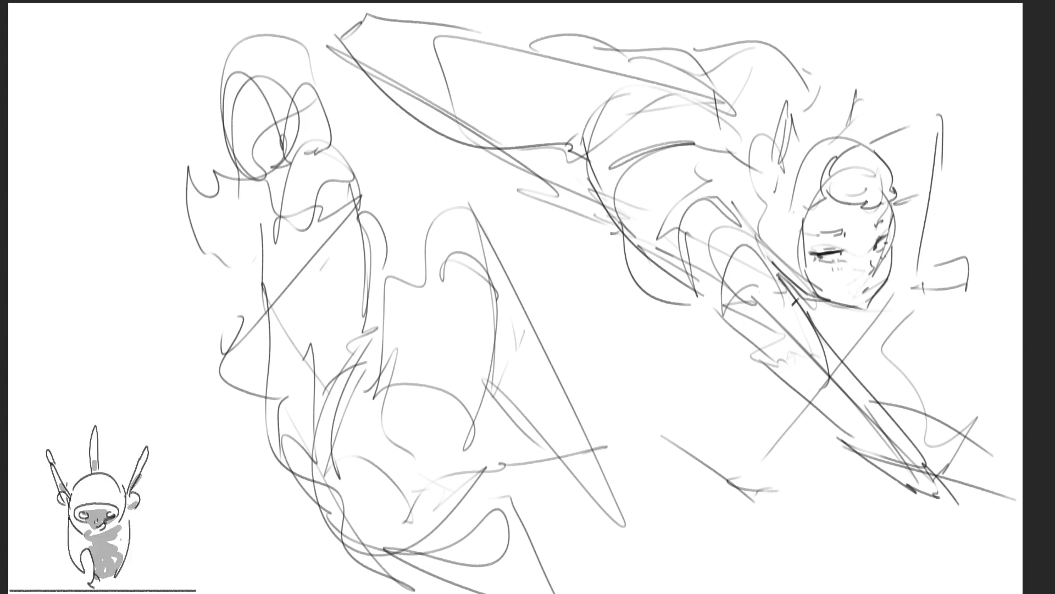
left_click_drag(546, 242, 527, 301)
mouse_move(536, 250)
left_mouse_down()
mouse_move(569, 248)
mouse_move(541, 322)
left_mouse_up()
Finish hand-lettering 'BRB' and sweep a long dark curve down from the B
left_click_drag(604, 299, 604, 355)
mouse_move(596, 301)
left_mouse_down()
mouse_move(616, 302)
mouse_move(638, 371)
mouse_move(671, 387)
left_mouse_up()
mouse_move(640, 330)
left_mouse_down()
mouse_move(673, 352)
mouse_move(615, 423)
left_mouse_up()
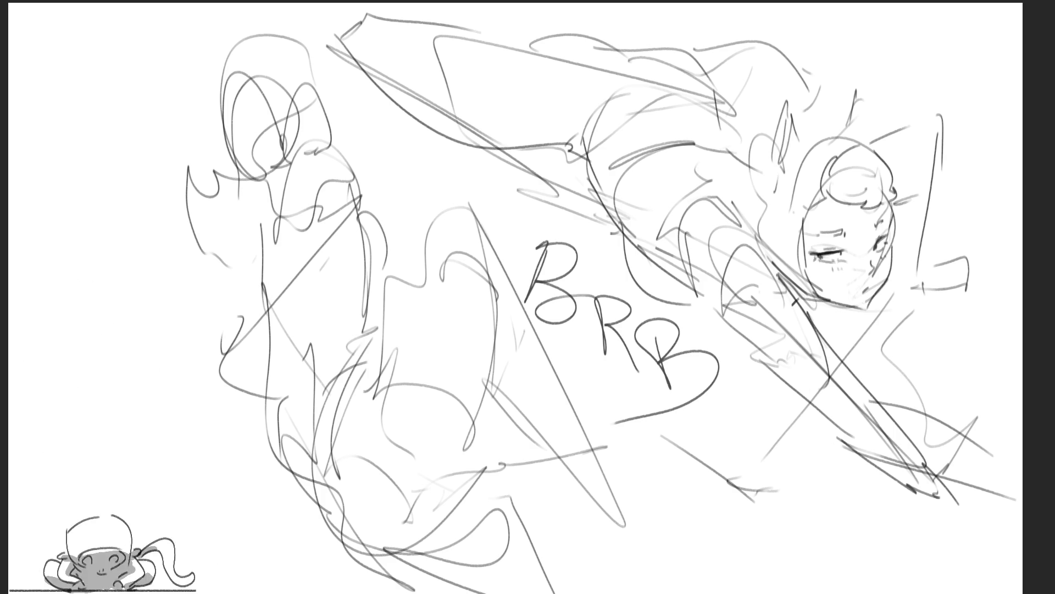
mouse_move(612, 270)
left_mouse_down()
mouse_move(654, 517)
mouse_move(642, 515)
left_mouse_up()
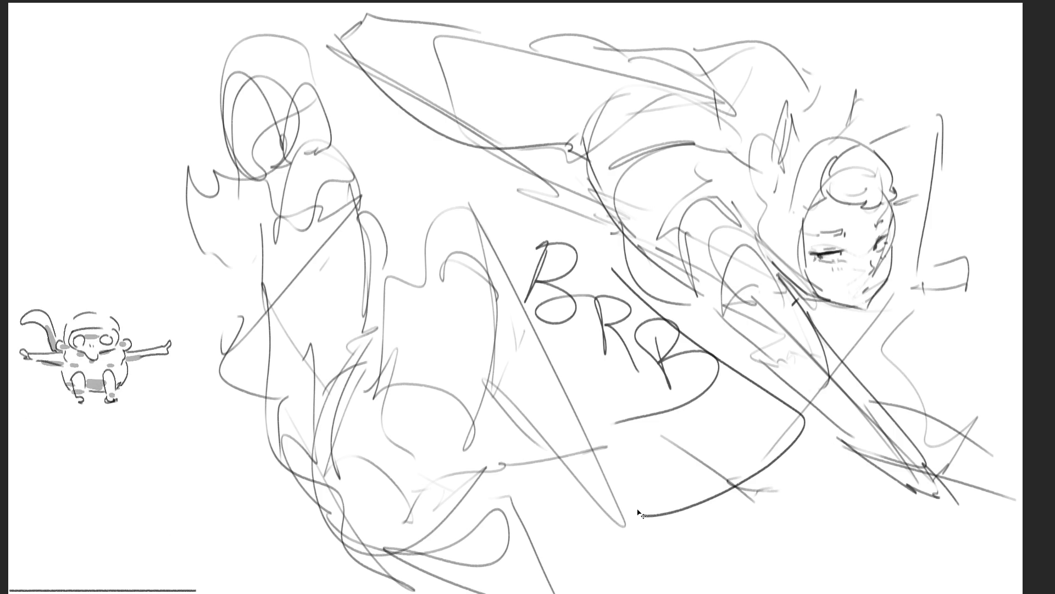
Undo the stray curve and BRB letters, then sketch over the left figure's head, shoulder and torso
key("ctrl+z")
key("ctrl+z")
key("ctrl+z")
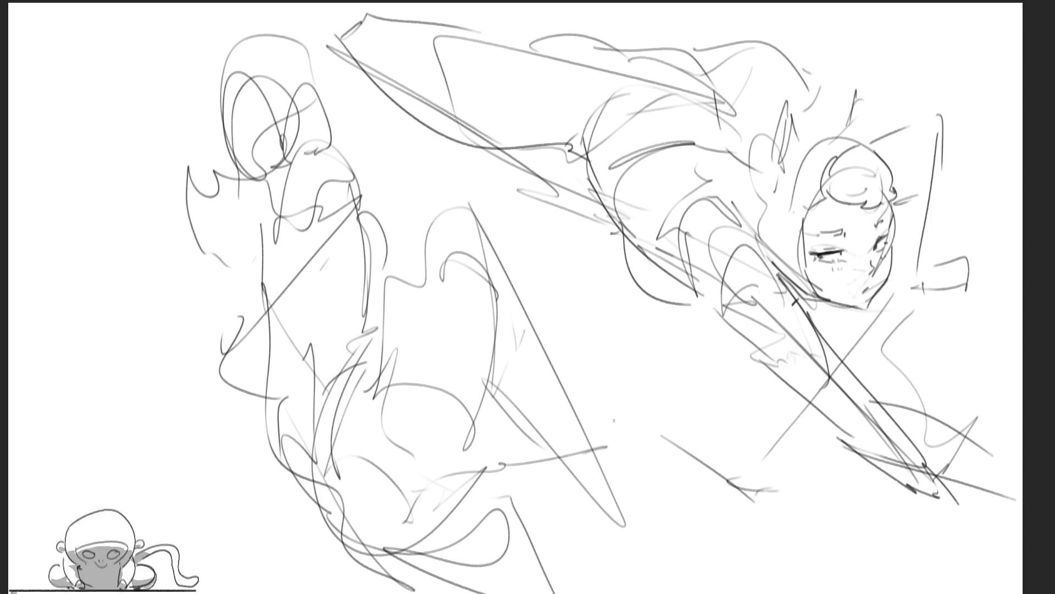
mouse_move(288, 198)
left_mouse_down()
mouse_move(305, 253)
mouse_move(309, 149)
mouse_move(347, 183)
mouse_move(357, 236)
left_mouse_up()
left_click_drag(354, 192, 368, 303)
mouse_move(305, 243)
left_mouse_down()
mouse_move(328, 323)
mouse_move(354, 300)
left_mouse_up()
left_click_drag(354, 277, 370, 345)
Draw darker lines down the left figure's torso and legs and refine its outer side
left_click_drag(328, 302, 305, 454)
left_click_drag(374, 318, 317, 486)
left_click_drag(330, 309, 313, 371)
mouse_move(315, 370)
left_mouse_down()
mouse_move(284, 487)
mouse_move(300, 501)
mouse_move(244, 474)
mouse_move(287, 466)
left_mouse_up()
mouse_move(254, 244)
left_mouse_down()
mouse_move(251, 292)
mouse_move(215, 393)
left_mouse_up()
left_click_drag(253, 287, 231, 356)
mouse_move(259, 282)
left_mouse_down()
mouse_move(243, 317)
mouse_move(273, 403)
left_mouse_up()
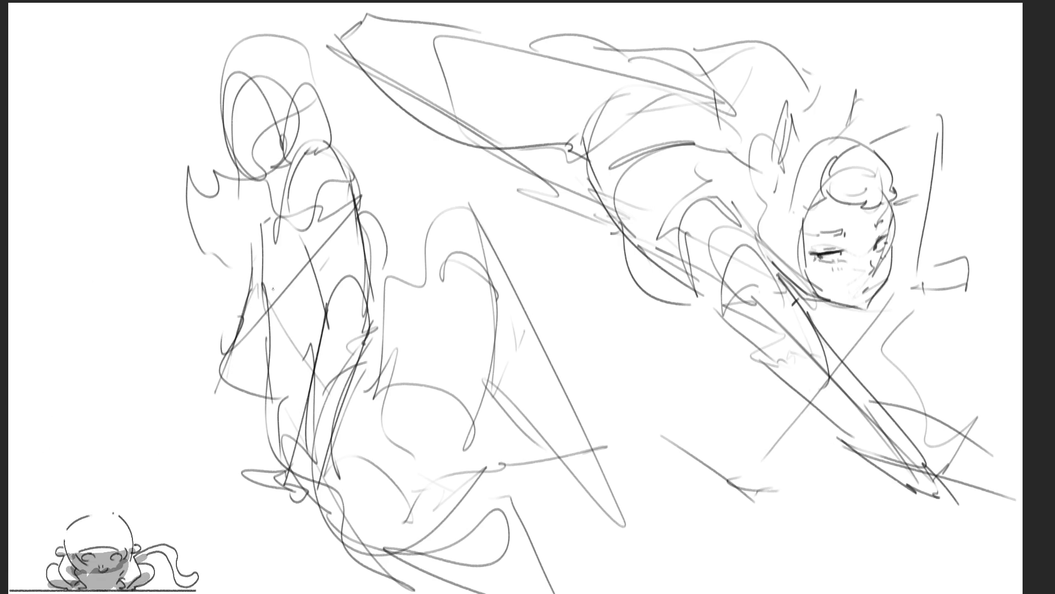
Refine the left figure's upper body and head with a rounded shoulder curve
left_click_drag(271, 255, 316, 349)
left_click_drag(270, 158, 265, 220)
left_click_drag(293, 78, 303, 100)
mouse_move(301, 84)
left_mouse_down()
mouse_move(325, 118)
mouse_move(319, 86)
left_mouse_up()
left_click_drag(336, 158, 379, 268)
mouse_move(357, 207)
left_mouse_down()
mouse_move(395, 285)
mouse_move(379, 299)
mouse_move(397, 277)
mouse_move(374, 347)
left_mouse_up()
Sketch light torso and arm lines, the figure's right side, and an arching curve with long downward lines
left_click_drag(379, 274, 349, 423)
left_click_drag(363, 362, 396, 291)
left_click_drag(369, 385, 388, 328)
mouse_move(374, 370)
left_mouse_down()
mouse_move(402, 322)
mouse_move(396, 410)
mouse_move(396, 327)
mouse_move(422, 208)
mouse_move(503, 265)
left_mouse_up()
left_click_drag(447, 204, 500, 318)
left_click_drag(470, 241, 494, 407)
mouse_move(486, 324)
left_mouse_down()
mouse_move(467, 486)
mouse_move(437, 506)
left_mouse_up()
Sketch around the lower part and lower middle of the left figure
left_click_drag(360, 440, 338, 492)
left_click_drag(423, 491, 362, 520)
mouse_move(497, 401)
left_mouse_down()
mouse_move(478, 475)
mouse_move(440, 514)
left_mouse_up()
left_click_drag(440, 513, 327, 542)
mouse_move(363, 552)
left_mouse_down()
mouse_move(472, 489)
mouse_move(370, 571)
mouse_move(439, 572)
left_mouse_up()
mouse_move(422, 538)
left_mouse_down()
mouse_move(393, 592)
mouse_move(485, 503)
left_mouse_up()
mouse_move(486, 524)
left_mouse_down()
mouse_move(535, 593)
mouse_move(520, 441)
left_mouse_up()
Draw long lines right of the left figure and shape a foot reaching the bottom page edge
left_click_drag(489, 302, 523, 395)
mouse_move(477, 218)
left_mouse_down()
mouse_move(579, 427)
mouse_move(584, 460)
left_mouse_up()
mouse_move(496, 397)
left_mouse_down()
mouse_move(578, 506)
mouse_move(567, 456)
mouse_move(605, 525)
mouse_move(569, 532)
mouse_move(605, 591)
left_mouse_up()
mouse_move(582, 434)
left_mouse_down()
mouse_move(610, 487)
mouse_move(610, 511)
left_mouse_up()
left_click_drag(593, 460, 612, 512)
left_click_drag(616, 486, 615, 514)
left_click_drag(612, 491, 642, 593)
mouse_move(588, 556)
left_mouse_down()
mouse_move(603, 547)
mouse_move(608, 591)
left_mouse_up()
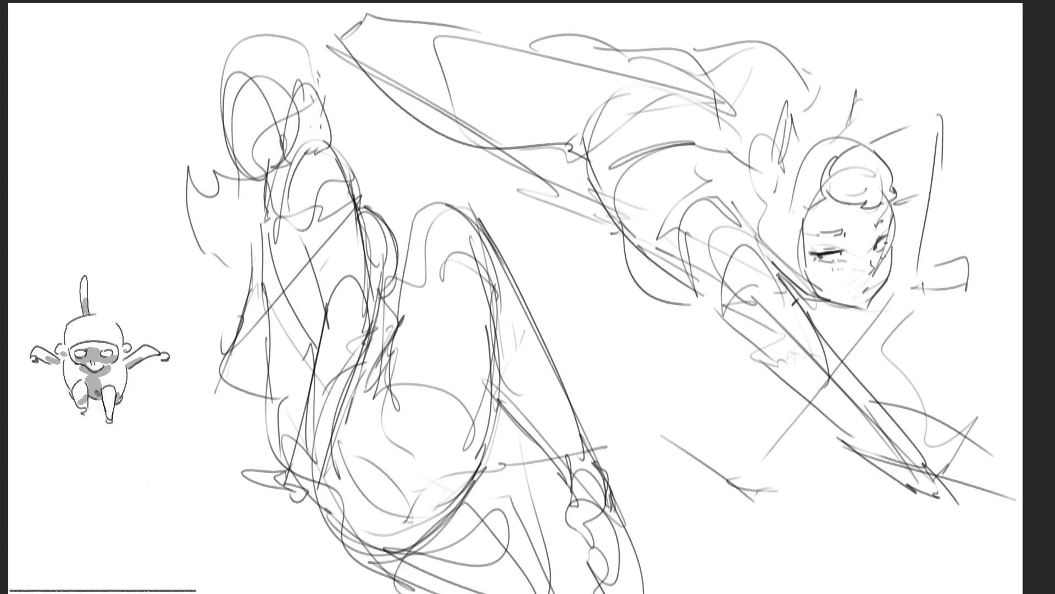
Rough in strokes and an outline around the left figure's head
mouse_move(239, 71)
left_mouse_down()
mouse_move(269, 79)
mouse_move(291, 155)
left_mouse_up()
left_click_drag(230, 140, 218, 184)
left_click_drag(176, 140, 220, 144)
mouse_move(166, 204)
left_mouse_down()
mouse_move(217, 216)
mouse_move(196, 115)
mouse_move(307, 48)
left_mouse_up()
left_click_drag(247, 27, 229, 154)
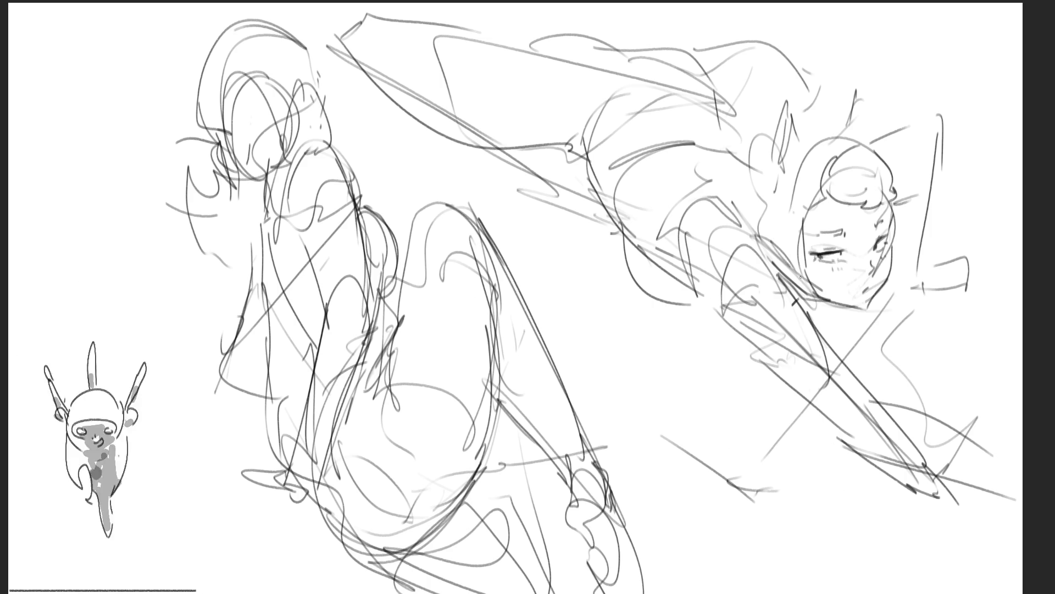
Sketch strokes along the right figure's arm toward the page edge
left_click_drag(831, 317, 918, 372)
left_click_drag(780, 352, 894, 403)
mouse_move(876, 340)
left_mouse_down()
mouse_move(926, 373)
mouse_move(940, 405)
left_mouse_up()
left_click_drag(896, 352, 995, 405)
Add a rough hand, remove the stray dark diagonal, and blend gray shading on the arm
mouse_move(841, 384)
left_mouse_down()
mouse_move(1004, 432)
mouse_move(1023, 426)
left_mouse_up()
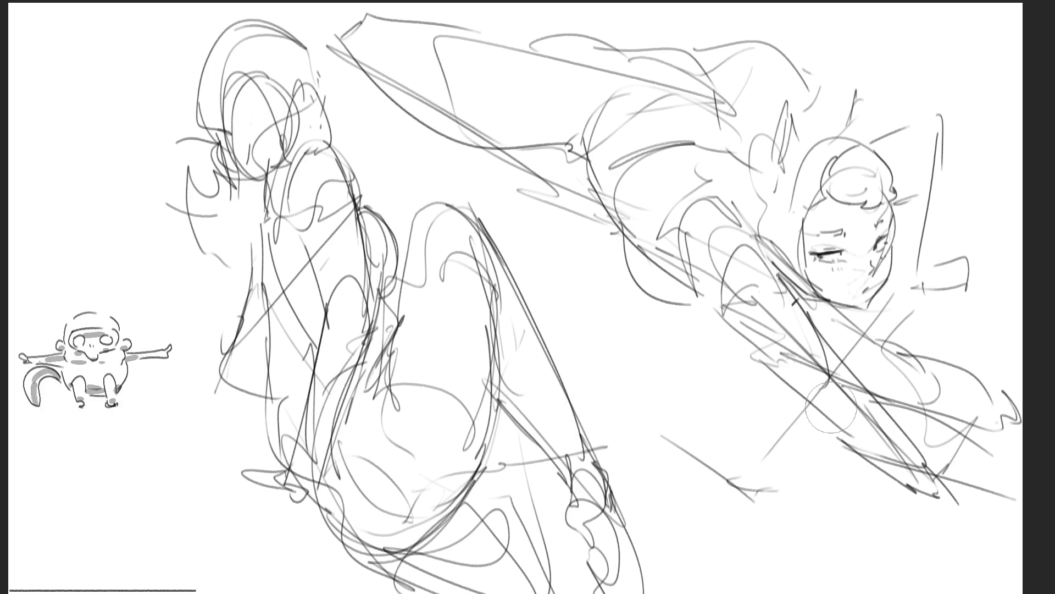
key("ctrl+z")
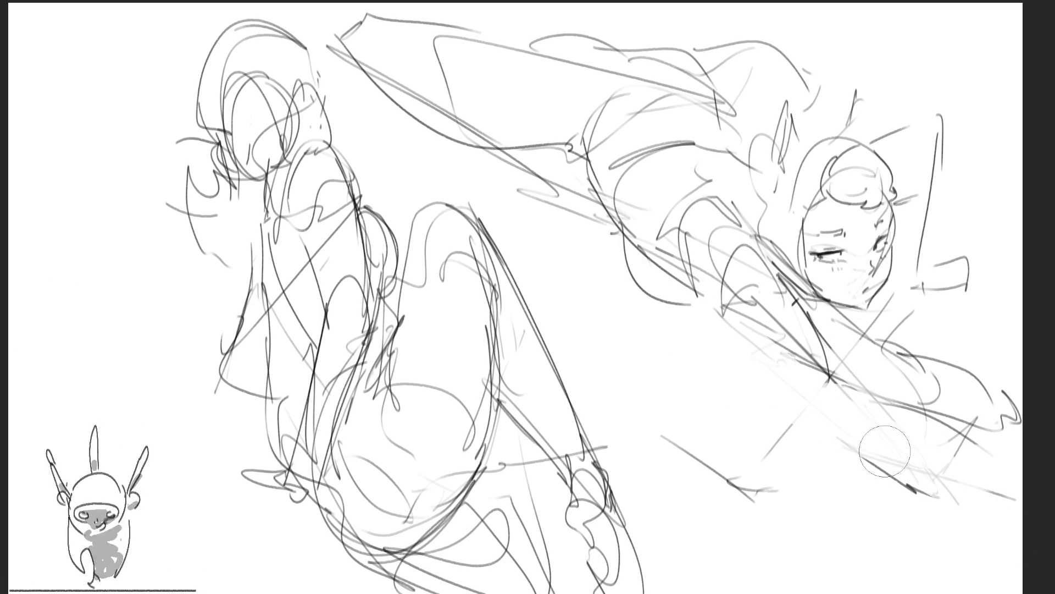
mouse_move(819, 401)
left_mouse_down()
mouse_move(915, 432)
mouse_move(871, 445)
mouse_move(945, 478)
mouse_move(885, 448)
mouse_move(929, 472)
left_mouse_up()
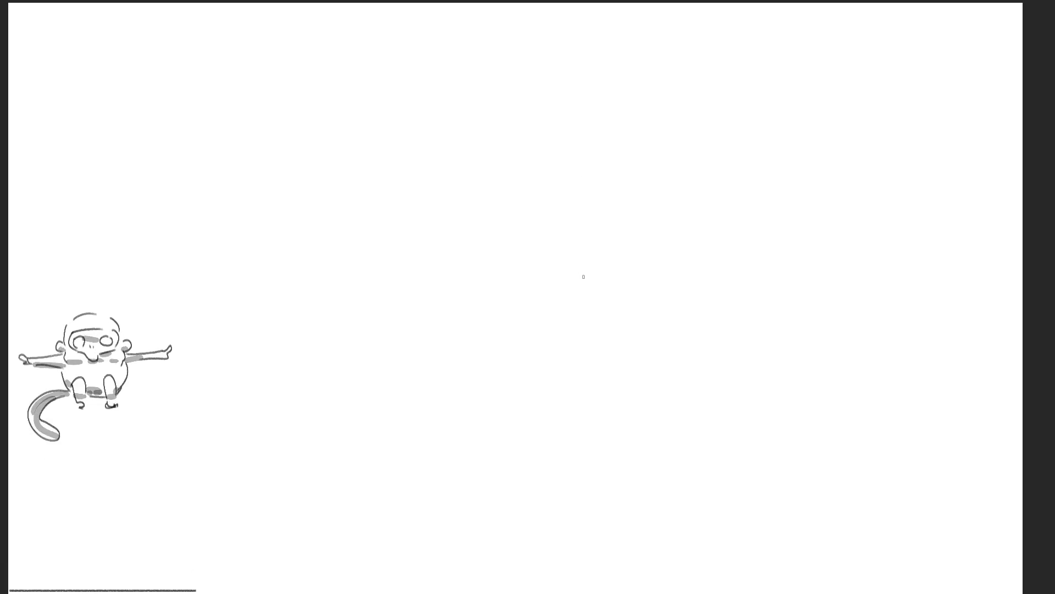
Sketch an oval head with an ear and cross lines in the middle of the canvas
left_click_drag(358, 77, 362, 151)
mouse_move(382, 62)
left_mouse_down()
mouse_move(390, 48)
mouse_move(379, 141)
left_mouse_up()
mouse_move(363, 99)
left_mouse_down()
mouse_move(440, 72)
mouse_move(415, 156)
left_mouse_up()
mouse_move(401, 120)
left_mouse_down()
mouse_move(431, 99)
mouse_move(393, 153)
left_mouse_up()
mouse_move(415, 69)
left_mouse_down()
mouse_move(406, 27)
mouse_move(382, 76)
left_mouse_up()
left_click_drag(346, 89, 352, 112)
Rough in the shoulders and body below the head, with a long arc for the lower body
left_click_drag(459, 112, 404, 174)
left_click_drag(369, 159, 380, 201)
left_click_drag(450, 107, 424, 181)
mouse_move(368, 156)
left_mouse_down()
mouse_move(407, 201)
mouse_move(407, 225)
left_mouse_up()
mouse_move(337, 232)
left_mouse_down()
mouse_move(335, 256)
mouse_move(381, 175)
left_mouse_up()
mouse_move(340, 206)
left_mouse_down()
mouse_move(383, 186)
mouse_move(379, 232)
left_mouse_up()
left_click_drag(336, 243, 353, 220)
mouse_move(353, 221)
left_mouse_down()
mouse_move(489, 176)
mouse_move(383, 181)
left_mouse_up()
Rough in the outstretched arm shape, then the legs and lower body
mouse_move(383, 184)
left_mouse_down()
mouse_move(576, 206)
mouse_move(433, 227)
left_mouse_up()
left_click_drag(572, 214, 584, 208)
mouse_move(602, 205)
left_mouse_down()
mouse_move(655, 177)
mouse_move(373, 253)
mouse_move(348, 275)
left_mouse_up()
mouse_move(347, 263)
left_mouse_down()
mouse_move(385, 190)
mouse_move(393, 294)
left_mouse_up()
left_click_drag(423, 244, 410, 324)
left_click_drag(426, 281, 384, 329)
left_click_drag(448, 239, 423, 281)
mouse_move(423, 261)
left_mouse_down()
mouse_move(445, 258)
mouse_move(426, 297)
left_mouse_up()
Add dark gesture scribbles and a long lower-leg shape
mouse_move(358, 217)
left_mouse_down()
mouse_move(420, 346)
mouse_move(468, 318)
left_mouse_up()
left_click_drag(430, 366, 482, 336)
mouse_move(454, 372)
left_mouse_down()
mouse_move(481, 346)
mouse_move(407, 431)
mouse_move(377, 495)
mouse_move(485, 391)
left_mouse_up()
mouse_move(338, 478)
left_mouse_down()
mouse_move(456, 423)
mouse_move(450, 592)
left_mouse_up()
Add a leg curve, extend the arm far right, and sketch the upper arm line and boxy head
left_click_drag(615, 319, 501, 510)
left_click_drag(583, 208, 707, 174)
mouse_move(655, 158)
left_mouse_down()
mouse_move(580, 207)
mouse_move(567, 195)
left_mouse_up()
left_click_drag(580, 175, 457, 167)
left_click_drag(357, 174, 651, 159)
left_click_drag(410, 136, 433, 80)
mouse_move(430, 173)
left_mouse_down()
mouse_move(366, 49)
mouse_move(368, 161)
left_mouse_up()
mouse_move(381, 159)
left_mouse_down()
mouse_move(306, 203)
mouse_move(324, 277)
left_mouse_up()
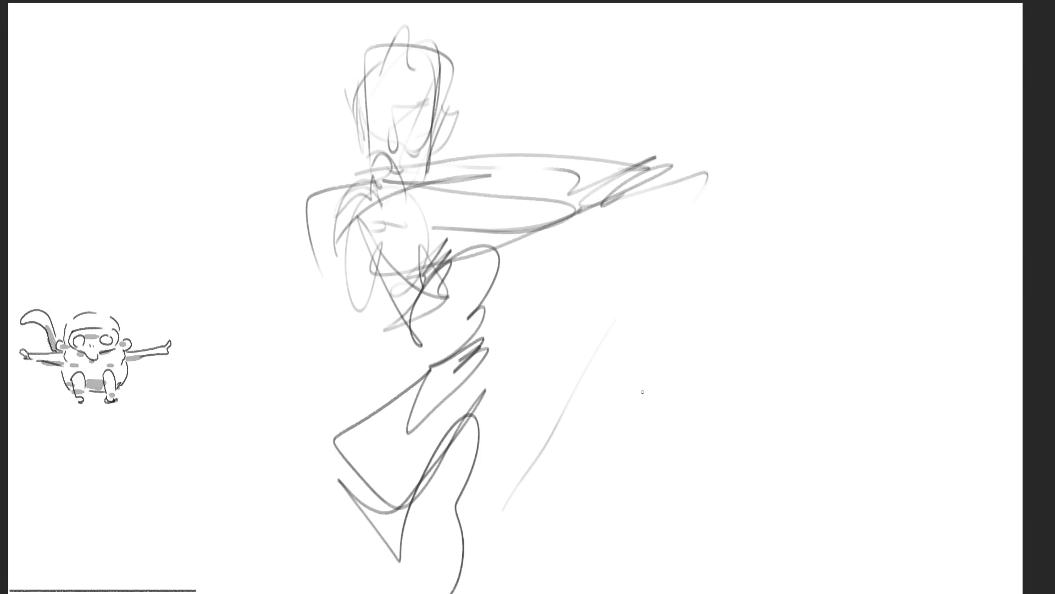
Sketch a new oval head on the right with ear, face and hair marks
mouse_move(764, 141)
left_mouse_down()
mouse_move(765, 202)
mouse_move(829, 178)
left_mouse_up()
left_click_drag(748, 165, 781, 219)
left_click_drag(773, 132, 802, 232)
mouse_move(832, 183)
left_mouse_down()
mouse_move(816, 202)
mouse_move(823, 195)
left_mouse_up()
left_click_drag(772, 171, 766, 180)
left_click_drag(796, 190, 804, 188)
left_click_drag(772, 95, 787, 175)
mouse_move(840, 77)
left_mouse_down()
mouse_move(846, 137)
mouse_move(778, 215)
left_mouse_up()
Sketch the chin, raised arm and shoulders, then outline the torso and legs
left_click_drag(841, 176, 866, 164)
mouse_move(858, 157)
left_mouse_down()
mouse_move(856, 211)
mouse_move(814, 267)
left_mouse_up()
left_click_drag(868, 211, 839, 387)
left_click_drag(827, 265, 785, 423)
mouse_move(879, 227)
left_mouse_down()
mouse_move(819, 354)
mouse_move(764, 429)
left_mouse_up()
left_click_drag(751, 214, 746, 357)
left_click_drag(758, 302, 752, 343)
mouse_move(774, 269)
left_mouse_down()
mouse_move(715, 308)
mouse_move(791, 451)
mouse_move(728, 540)
left_mouse_up()
Sketch the crossing leg lines and the raised knee curve
mouse_move(803, 433)
left_mouse_down()
mouse_move(690, 541)
mouse_move(800, 536)
left_mouse_up()
mouse_move(649, 428)
left_mouse_down()
mouse_move(775, 494)
mouse_move(655, 396)
left_mouse_up()
mouse_move(655, 396)
left_mouse_down()
mouse_move(769, 371)
mouse_move(879, 442)
left_mouse_up()
mouse_move(864, 440)
left_mouse_down()
mouse_move(906, 443)
mouse_move(861, 251)
mouse_move(936, 391)
left_mouse_up()
mouse_move(797, 387)
left_mouse_down()
mouse_move(930, 366)
mouse_move(871, 462)
mouse_move(819, 392)
left_mouse_up()
Rough in the crouching figure's torso and chest contours
left_click_drag(793, 250, 774, 292)
left_click_drag(775, 297, 794, 327)
left_click_drag(810, 268, 803, 297)
left_click_drag(804, 286, 800, 331)
left_click_drag(818, 259, 804, 274)
mouse_move(814, 245)
left_mouse_down()
mouse_move(800, 304)
mouse_move(859, 231)
left_mouse_up()
Add shoulder, arm and lower-leg curves, plus a ground curve and hip contours
left_click_drag(885, 318, 907, 355)
left_click_drag(654, 431, 867, 580)
left_click_drag(818, 509, 868, 580)
left_click_drag(759, 572, 855, 572)
left_click_drag(665, 570, 912, 592)
left_click_drag(819, 503, 847, 540)
mouse_move(800, 485)
left_mouse_down()
mouse_move(935, 366)
mouse_move(954, 448)
left_mouse_up()
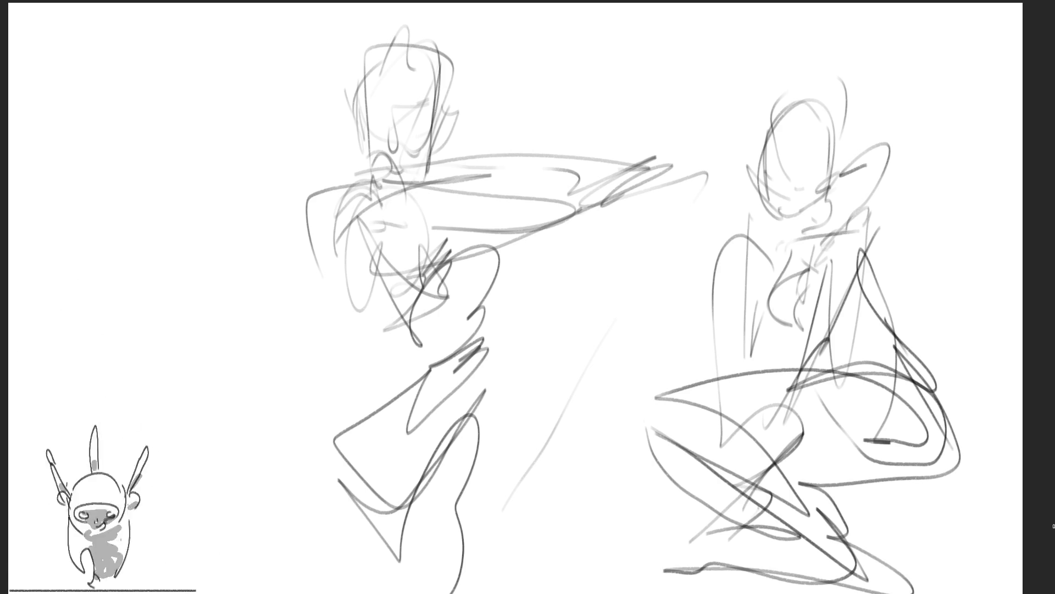
Flip the canvas horizontally, shift the sketch layer right, and lower its opacity to light gray
key("m")
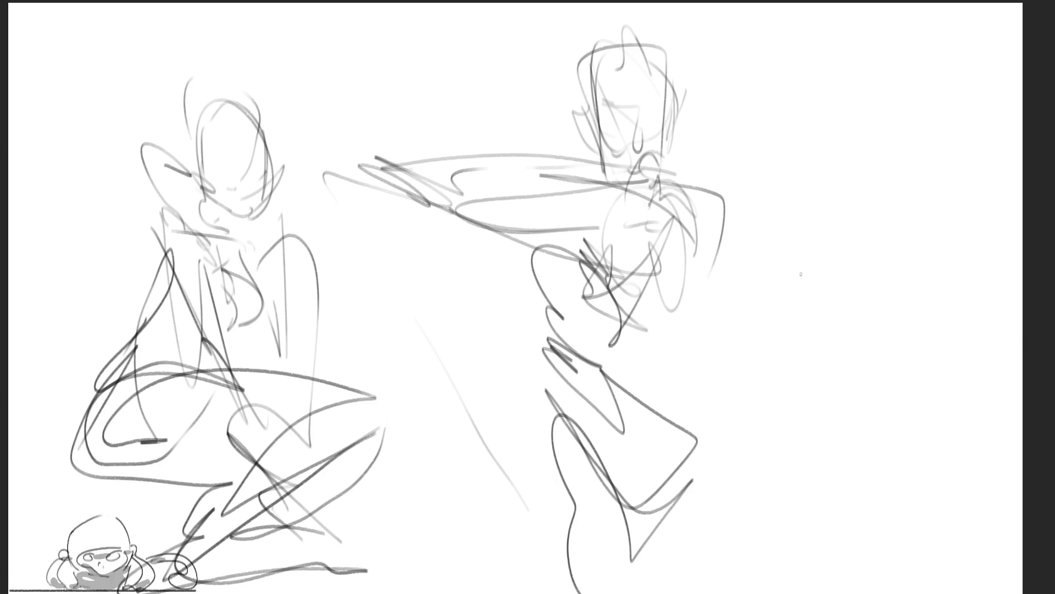
mouse_move(548, 312)
left_mouse_down()
mouse_move(715, 288)
mouse_move(658, 193)
left_mouse_up()
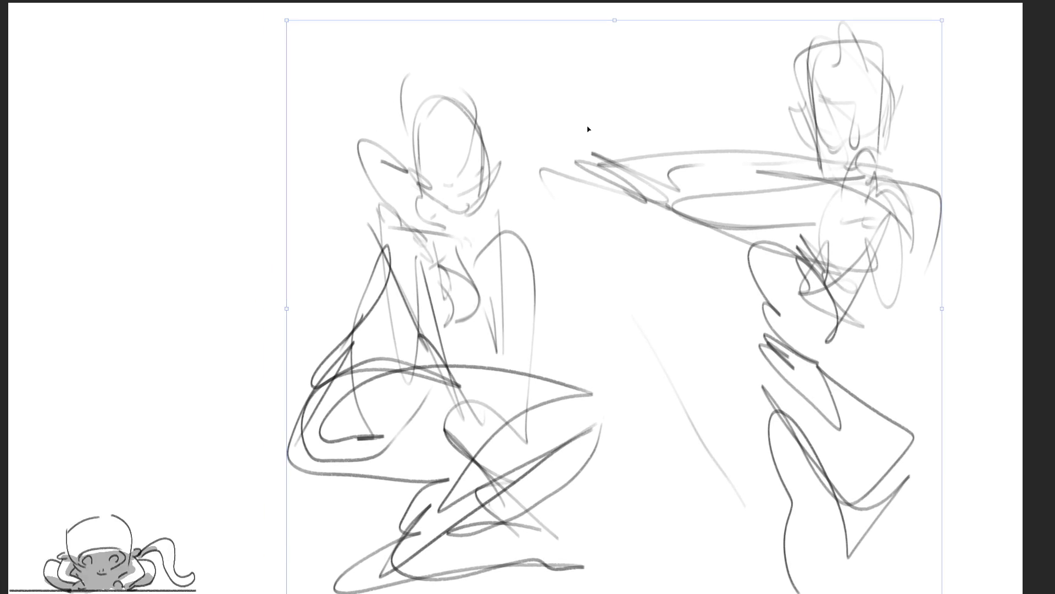
key("Return")
key("b")
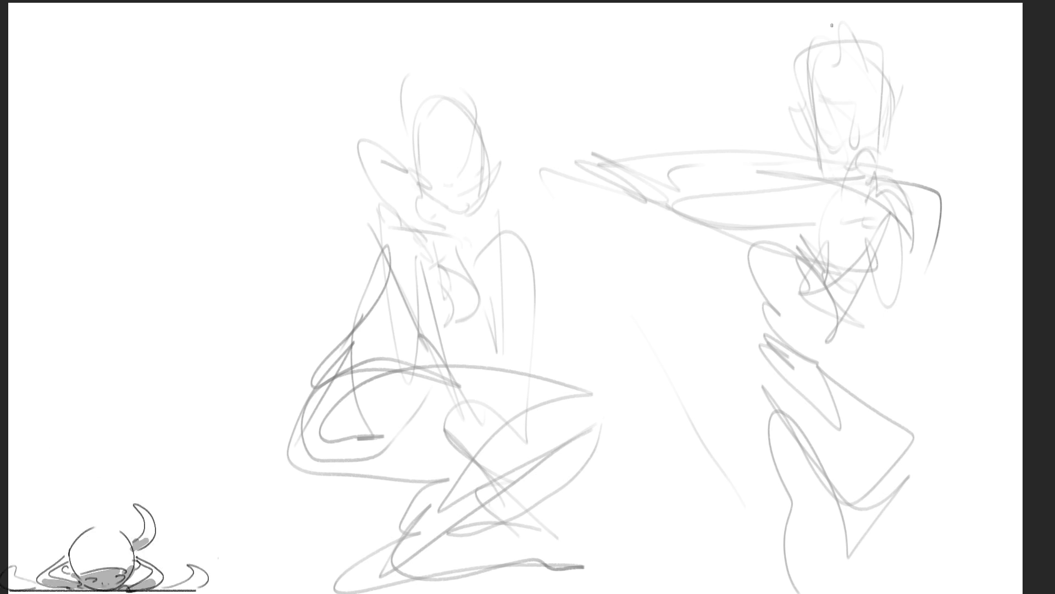
Ink the reaching figure's face, head outline, hair lines and jaw-to-neck line in dark contours
mouse_move(804, 106)
left_mouse_down()
mouse_move(797, 115)
mouse_move(809, 144)
mouse_move(791, 59)
mouse_move(854, 35)
left_mouse_up()
left_click_drag(886, 32, 894, 93)
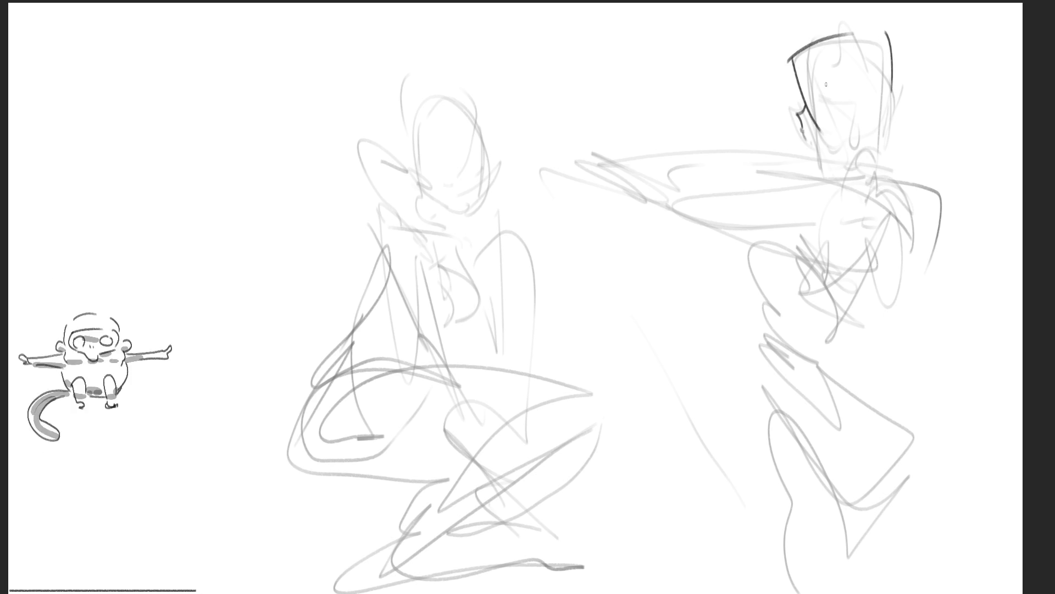
mouse_move(795, 96)
left_mouse_down()
mouse_move(816, 172)
mouse_move(842, 164)
left_mouse_up()
mouse_move(858, 105)
left_mouse_down()
mouse_move(860, 160)
mouse_move(862, 152)
left_mouse_up()
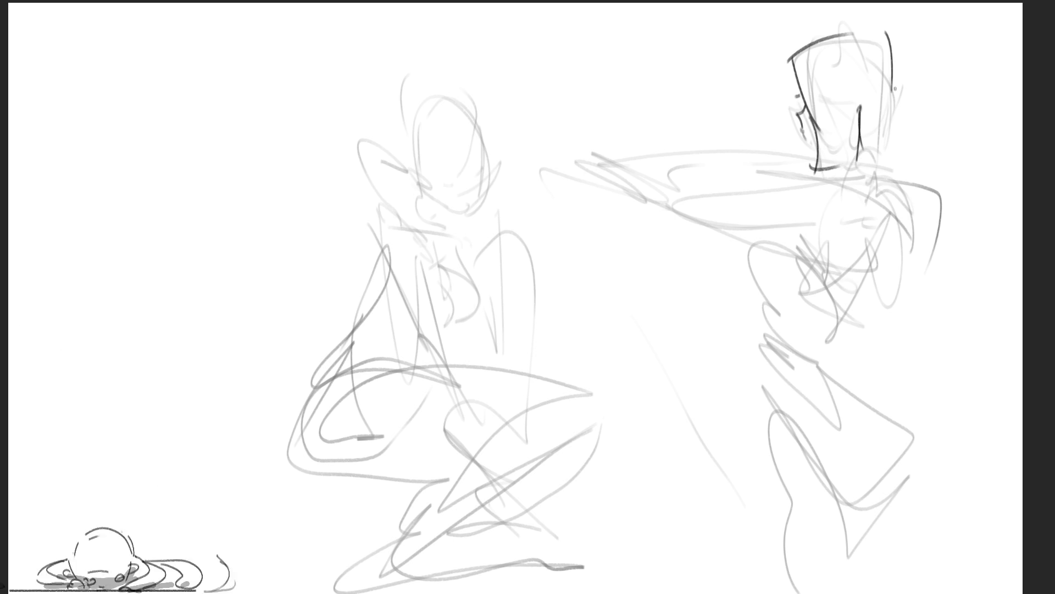
mouse_move(891, 41)
left_mouse_down()
mouse_move(899, 165)
mouse_move(910, 171)
left_mouse_up()
left_click_drag(917, 162, 919, 187)
mouse_move(819, 172)
left_mouse_down()
mouse_move(875, 173)
mouse_move(765, 171)
mouse_move(715, 190)
mouse_move(726, 196)
mouse_move(584, 174)
mouse_move(671, 191)
left_mouse_up()
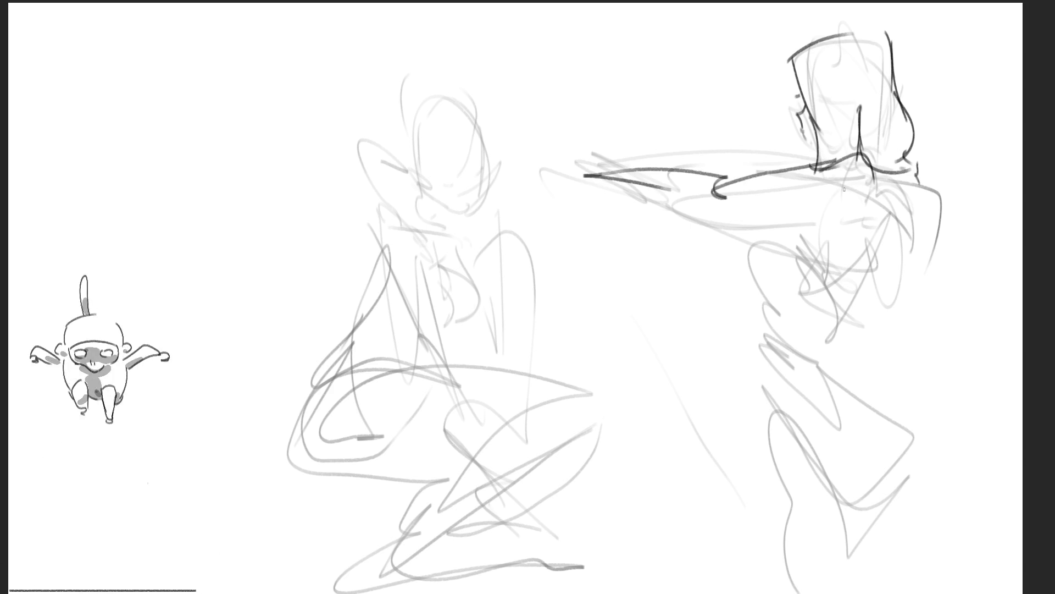
Ink the hand, the underside of the outstretched arm and the elbow line
mouse_move(590, 169)
left_mouse_down()
mouse_move(566, 159)
mouse_move(574, 147)
mouse_move(536, 163)
mouse_move(568, 168)
left_mouse_up()
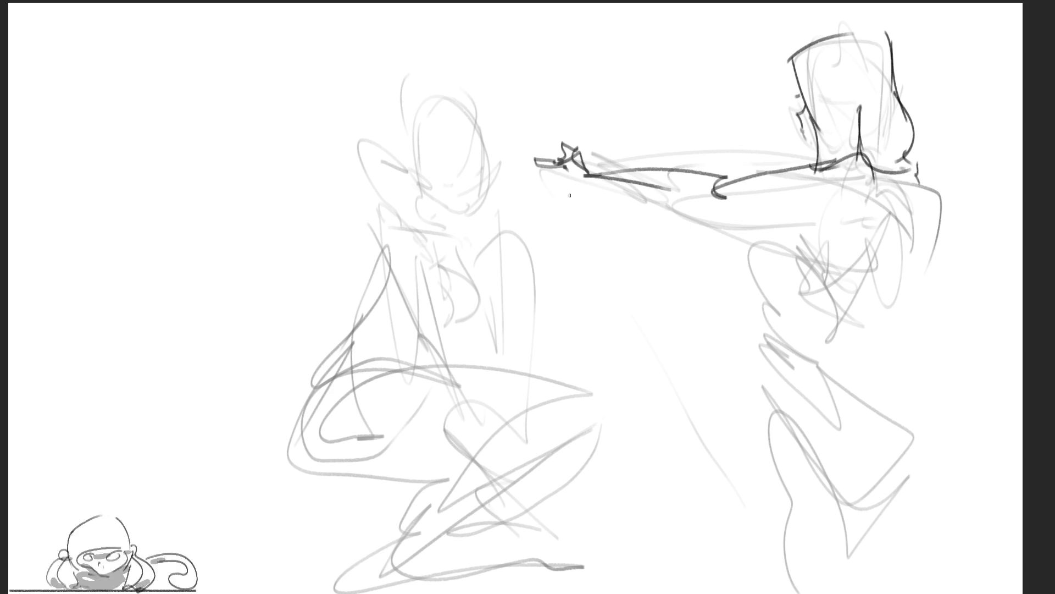
mouse_move(671, 193)
left_mouse_down()
mouse_move(728, 199)
mouse_move(823, 185)
left_mouse_up()
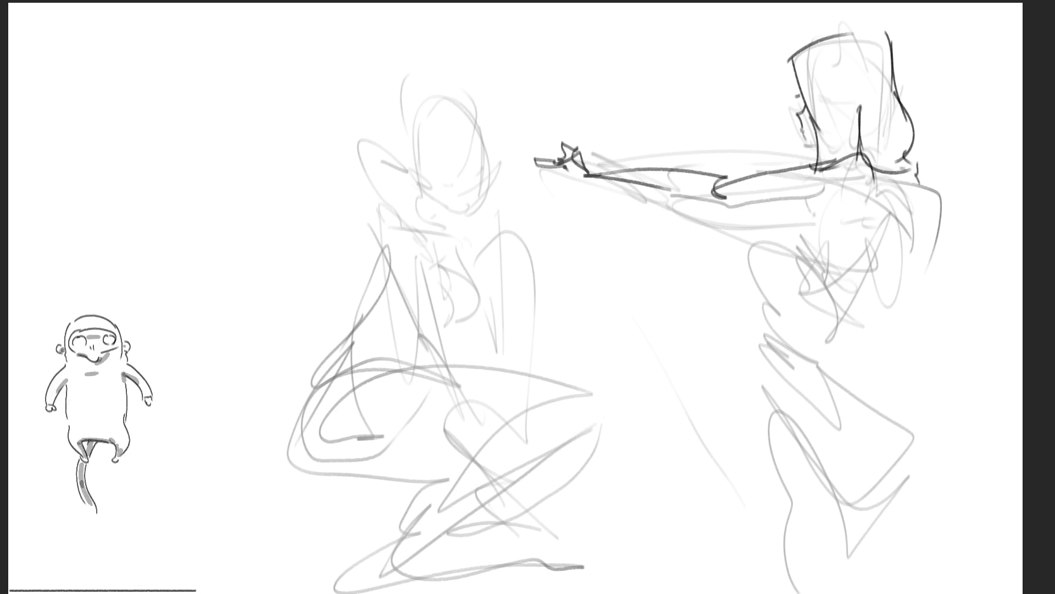
mouse_move(734, 202)
left_mouse_down()
mouse_move(824, 204)
mouse_move(847, 217)
mouse_move(822, 221)
left_mouse_up()
left_click_drag(875, 163, 858, 251)
Trace the back, chest, lower torso and waist contours of the reaching figure
mouse_move(876, 215)
left_mouse_down()
mouse_move(810, 277)
mouse_move(879, 226)
mouse_move(833, 305)
mouse_move(840, 290)
left_mouse_up()
mouse_move(802, 283)
left_mouse_down()
mouse_move(793, 232)
mouse_move(771, 243)
left_mouse_up()
left_click_drag(800, 210, 757, 274)
left_click_drag(784, 231, 753, 277)
mouse_move(798, 213)
left_mouse_down()
mouse_move(778, 233)
mouse_move(776, 322)
left_mouse_up()
left_click_drag(772, 245, 830, 301)
mouse_move(759, 286)
left_mouse_down()
mouse_move(774, 318)
mouse_move(775, 365)
left_mouse_up()
mouse_move(777, 363)
left_mouse_down()
mouse_move(838, 311)
mouse_move(838, 340)
left_mouse_up()
mouse_move(841, 333)
left_mouse_down()
mouse_move(823, 360)
mouse_move(770, 379)
left_mouse_up()
Ink the reaching figure's hip, thigh and leg contours
left_click_drag(768, 370, 784, 413)
mouse_move(841, 346)
left_mouse_down()
mouse_move(876, 367)
mouse_move(888, 483)
left_mouse_up()
mouse_move(778, 398)
left_mouse_down()
mouse_move(830, 388)
mouse_move(792, 435)
left_mouse_up()
mouse_move(795, 407)
left_mouse_down()
mouse_move(784, 457)
mouse_move(807, 544)
mouse_move(855, 567)
left_mouse_up()
left_click_drag(904, 492, 830, 591)
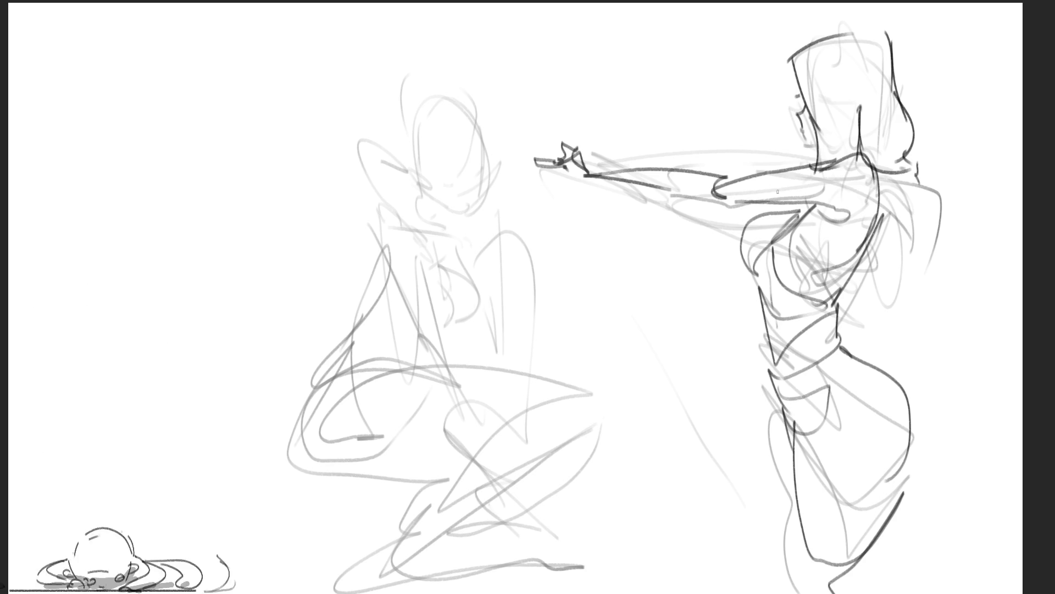
Accent the hand and forearm, then draw glasses on the crouching figure's face
mouse_move(571, 182)
left_mouse_down()
mouse_move(584, 201)
mouse_move(621, 197)
mouse_move(715, 219)
left_mouse_up()
left_click_drag(752, 175, 794, 167)
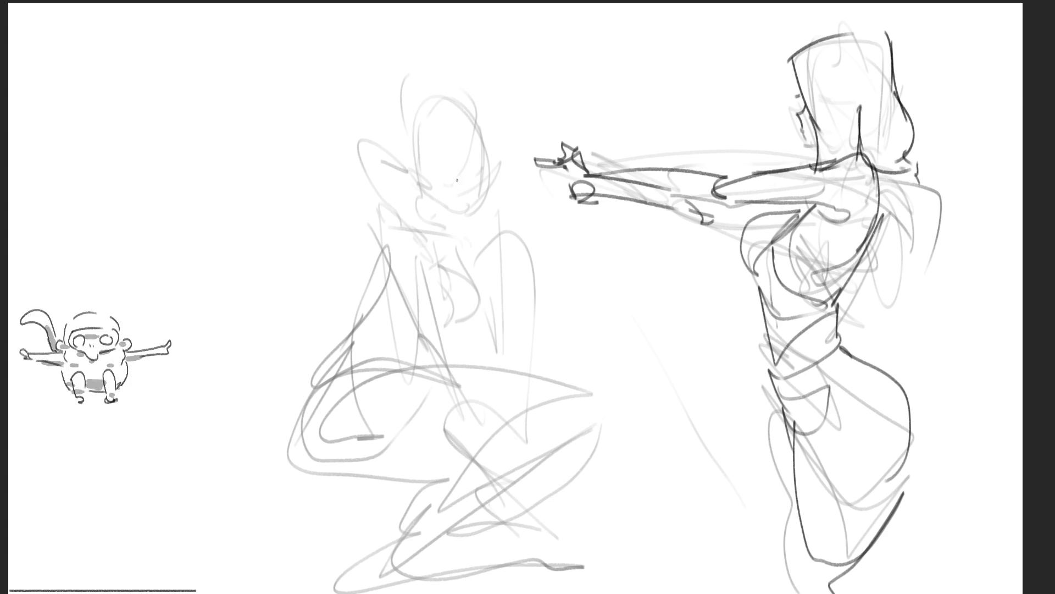
mouse_move(452, 187)
left_mouse_down()
mouse_move(446, 198)
mouse_move(474, 169)
mouse_move(454, 201)
mouse_move(503, 154)
mouse_move(506, 176)
left_mouse_up()
Ink details around the crouching figure's glasses, eye and the hair strands across her face
left_click_drag(415, 164, 438, 182)
left_click_drag(490, 137, 499, 146)
mouse_move(474, 112)
left_mouse_down()
mouse_move(446, 189)
mouse_move(457, 166)
mouse_move(434, 186)
mouse_move(407, 164)
mouse_move(416, 181)
left_mouse_up()
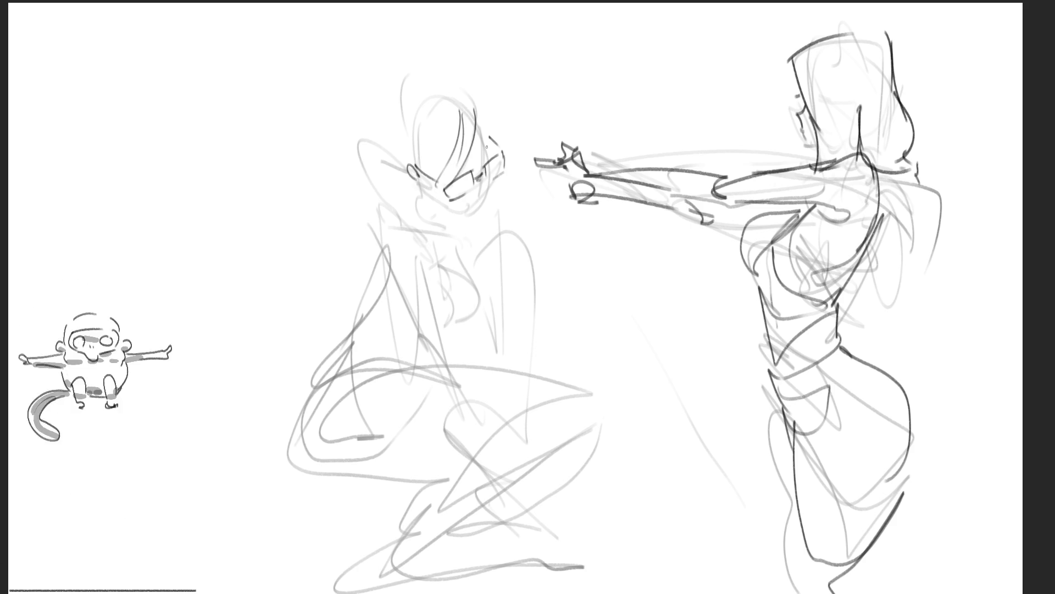
mouse_move(488, 151)
left_mouse_down()
mouse_move(445, 173)
mouse_move(451, 189)
left_mouse_up()
left_click_drag(489, 151, 488, 173)
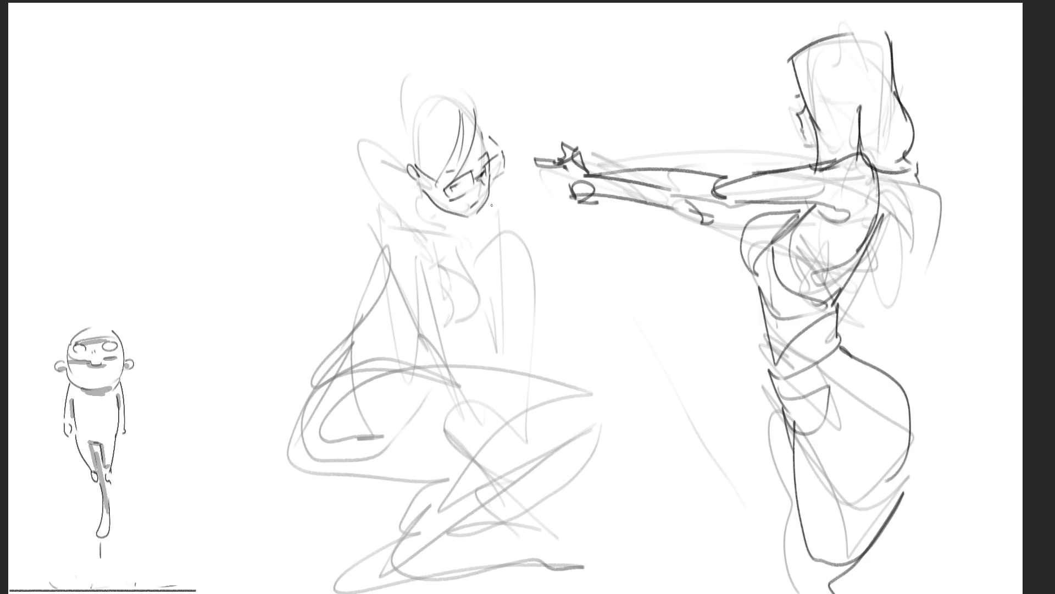
Undo the chin strokes, then lasso the crouching figure's head for free transform
key("ctrl+z")
mouse_move(432, 212)
left_mouse_down()
mouse_move(476, 217)
mouse_move(448, 213)
left_mouse_up()
key("ctrl+z")
key("ctrl+z")
key("ctrl+z")
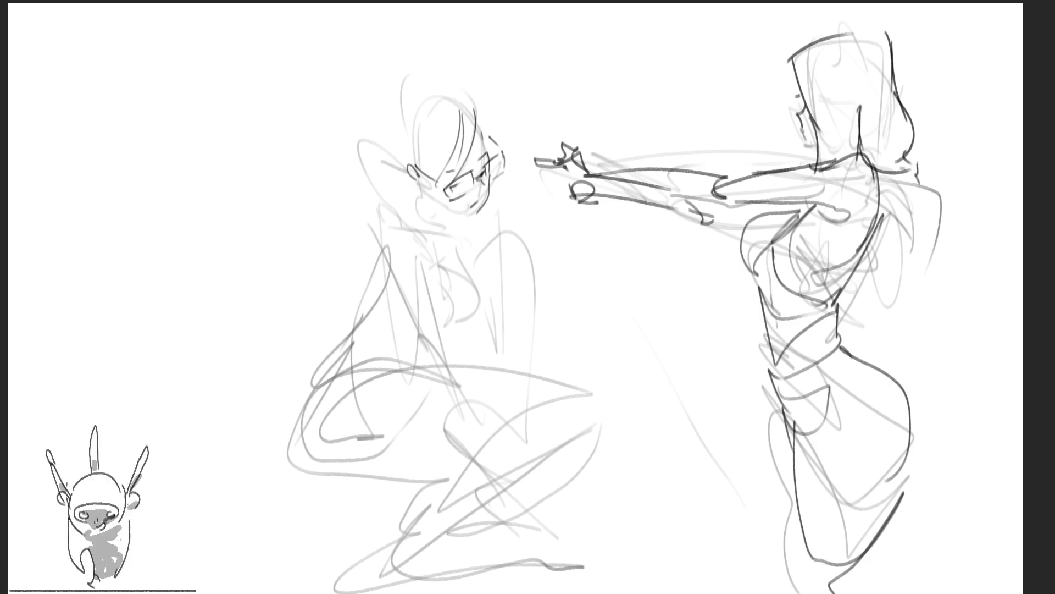
mouse_move(512, 108)
left_mouse_down()
mouse_move(397, 188)
mouse_move(473, 217)
mouse_move(506, 195)
left_mouse_up()
key("ctrl+t")
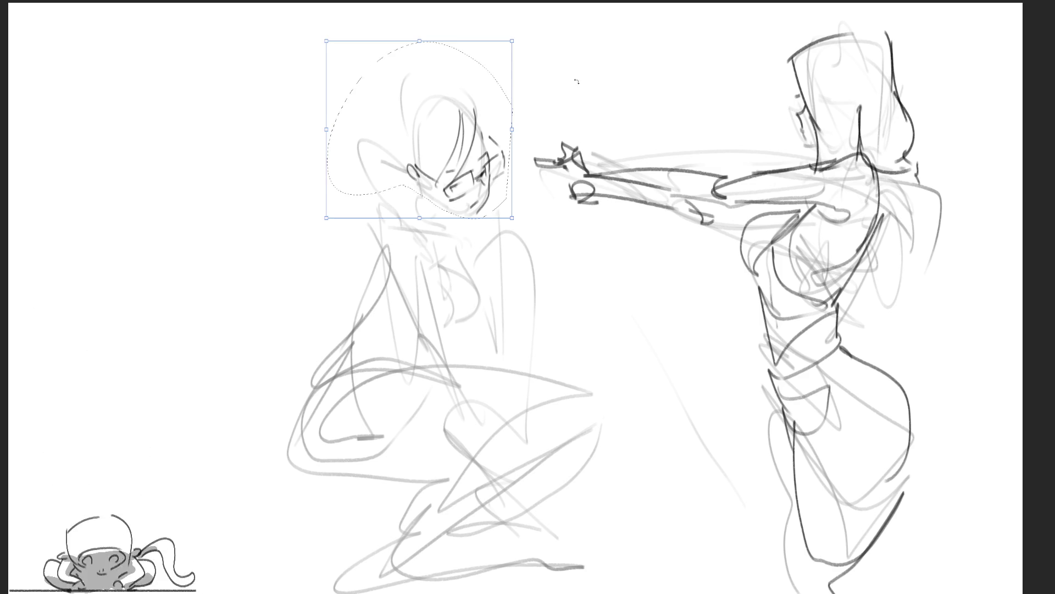
Rotate the head slightly clockwise, enlarge it, nudge it left, commit and deselect
left_click_drag(515, 130, 538, 134)
left_click_drag(522, 182, 511, 160)
mouse_move(474, 85)
left_mouse_down()
mouse_move(463, 91)
mouse_move(455, 47)
mouse_move(438, 49)
mouse_move(437, 118)
left_mouse_up()
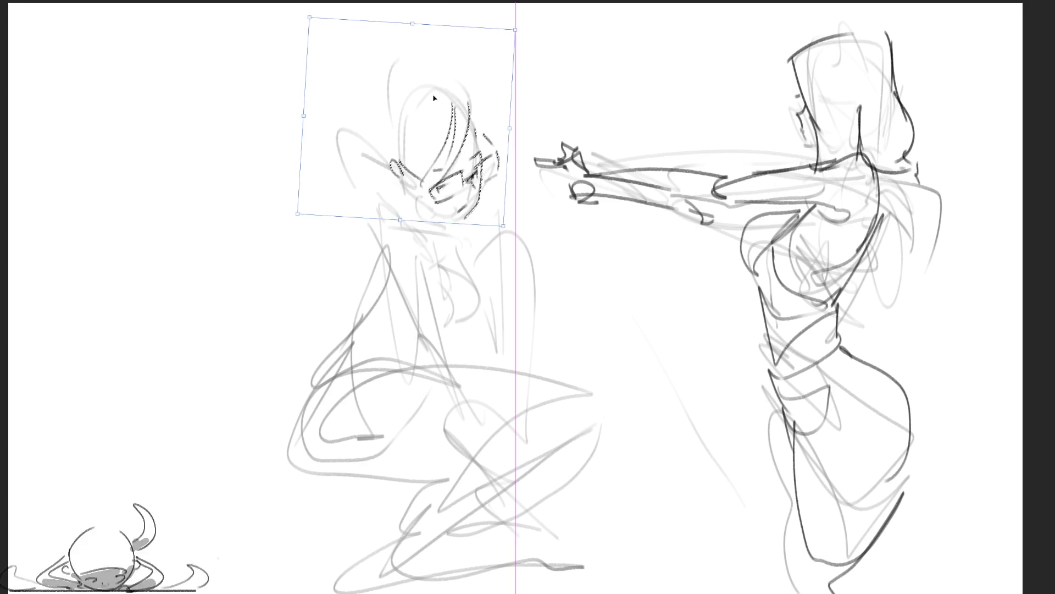
key("Return")
key("ctrl+d")
key("b")
Ink the crouching figure's neck, shoulder, arm and torso lines, undoing the thigh stroke
mouse_move(382, 222)
left_mouse_down()
mouse_move(394, 202)
mouse_move(440, 273)
left_mouse_up()
left_click_drag(380, 229, 424, 357)
mouse_move(432, 263)
left_mouse_down()
mouse_move(451, 347)
mouse_move(544, 387)
left_mouse_up()
left_click_drag(450, 334, 572, 392)
key("ctrl+z")
key("ctrl+z")
key("ctrl+z")
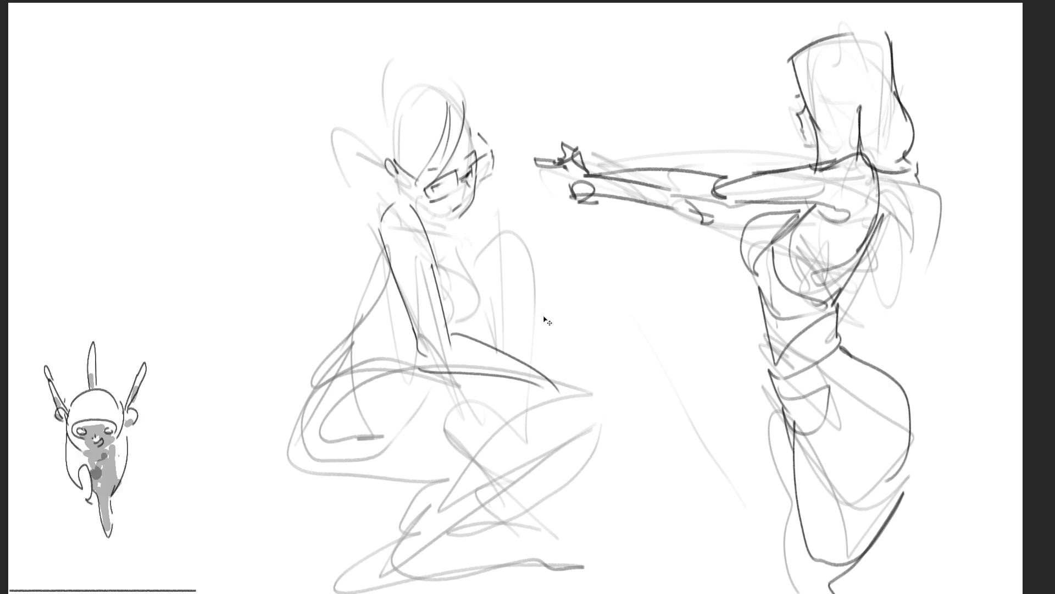
Ink the crouching figure's arm and redraw the forearm down to the hand
left_click_drag(415, 354, 465, 420)
left_click_drag(456, 341, 506, 456)
left_click_drag(453, 402, 508, 489)
key("ctrl+z")
left_click_drag(461, 343, 497, 473)
left_click_drag(454, 402, 498, 476)
mouse_move(494, 474)
left_mouse_down()
mouse_move(516, 468)
mouse_move(522, 493)
left_mouse_up()
mouse_move(498, 490)
left_mouse_down()
mouse_move(519, 520)
mouse_move(524, 488)
left_mouse_up()
left_click_drag(523, 485, 536, 517)
Trace the chest, fist, waist and torso lines plus the curved leg and hip contours
left_click_drag(423, 220, 497, 308)
left_click_drag(498, 308, 465, 345)
left_click_drag(525, 228, 567, 286)
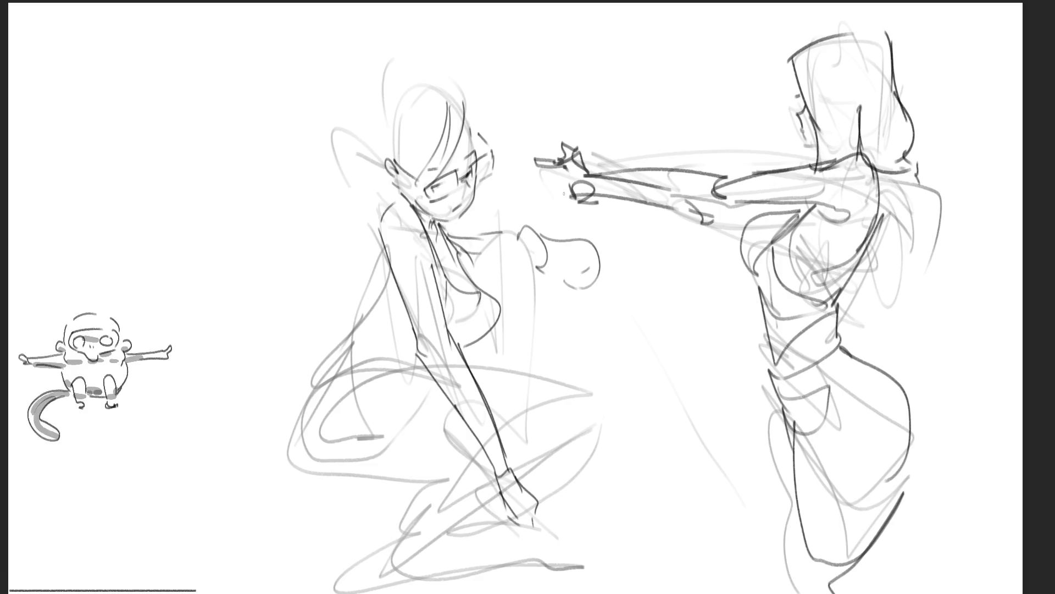
left_click_drag(480, 344, 472, 366)
mouse_move(514, 238)
left_mouse_down()
mouse_move(489, 291)
mouse_move(555, 263)
mouse_move(531, 350)
left_mouse_up()
left_click_drag(572, 265, 561, 364)
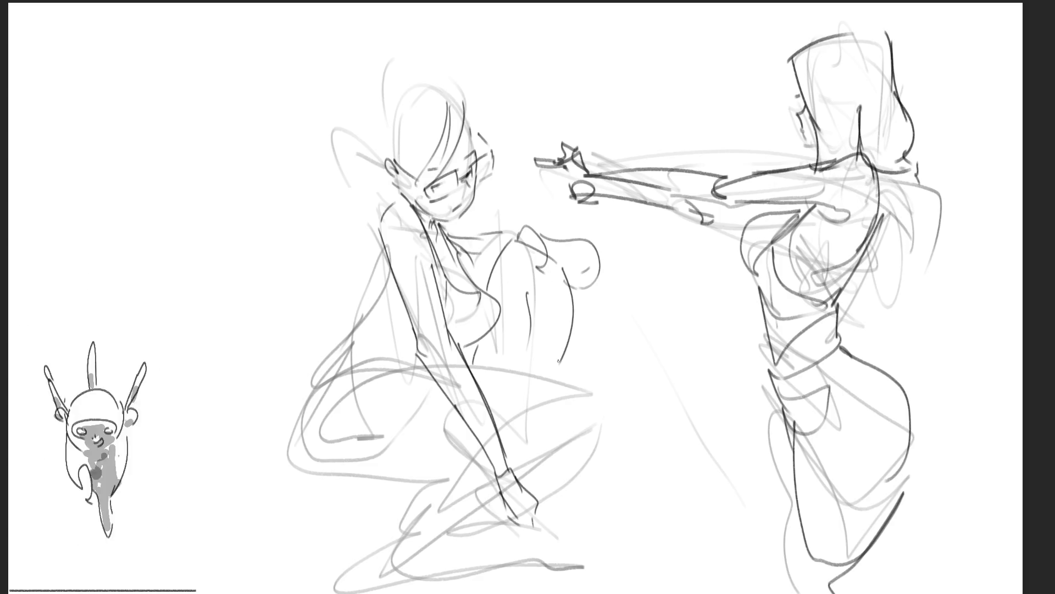
key("ctrl+z")
key("ctrl+z")
left_click_drag(527, 295, 529, 344)
left_click_drag(562, 268, 566, 375)
mouse_move(416, 365)
left_mouse_down()
mouse_move(366, 400)
mouse_move(416, 365)
left_mouse_up()
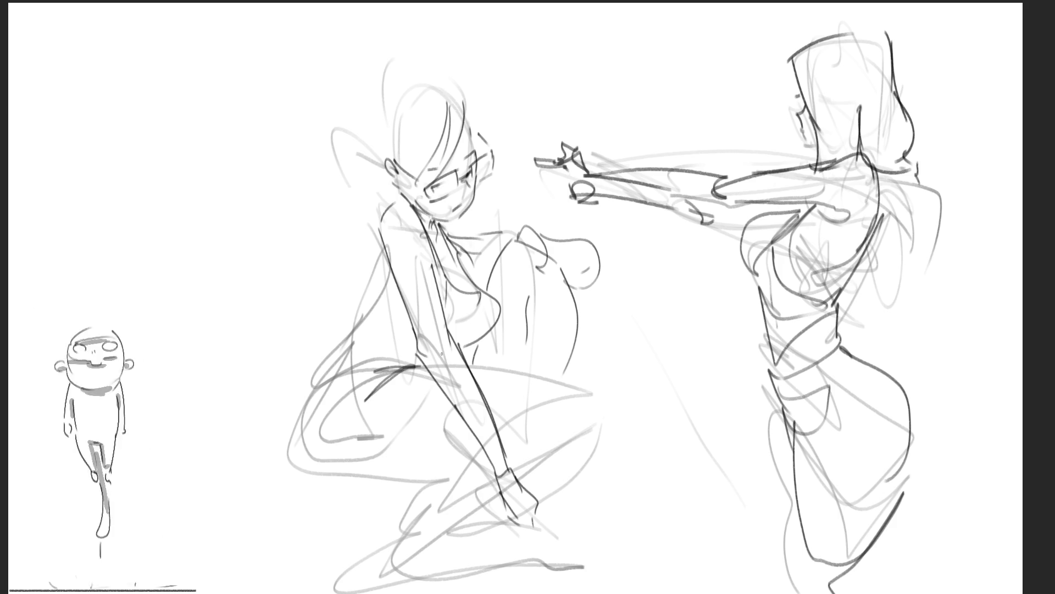
Ink the outer side contour, the lower leg, the hip-thigh line and the knee
left_click_drag(378, 233, 329, 375)
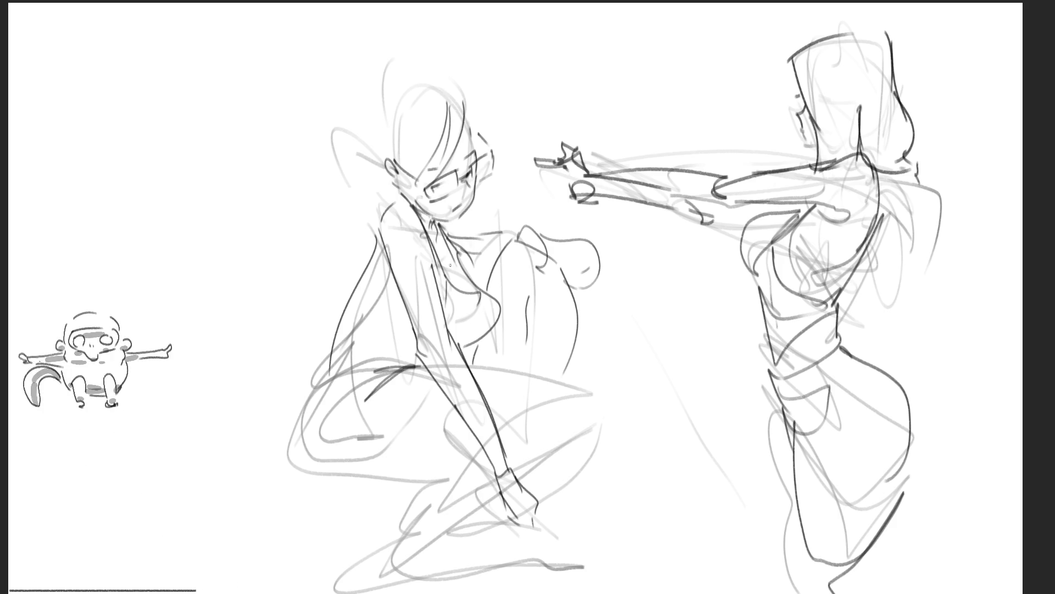
mouse_move(381, 273)
left_mouse_down()
mouse_move(368, 318)
mouse_move(316, 387)
mouse_move(409, 363)
left_mouse_up()
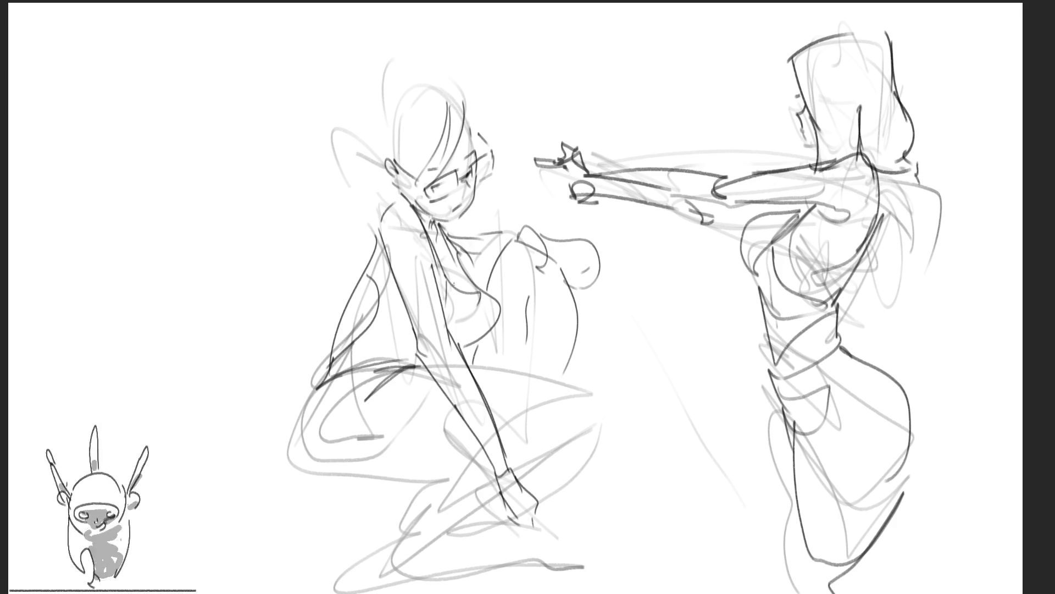
mouse_move(331, 379)
left_mouse_down()
mouse_move(341, 487)
mouse_move(438, 478)
left_mouse_up()
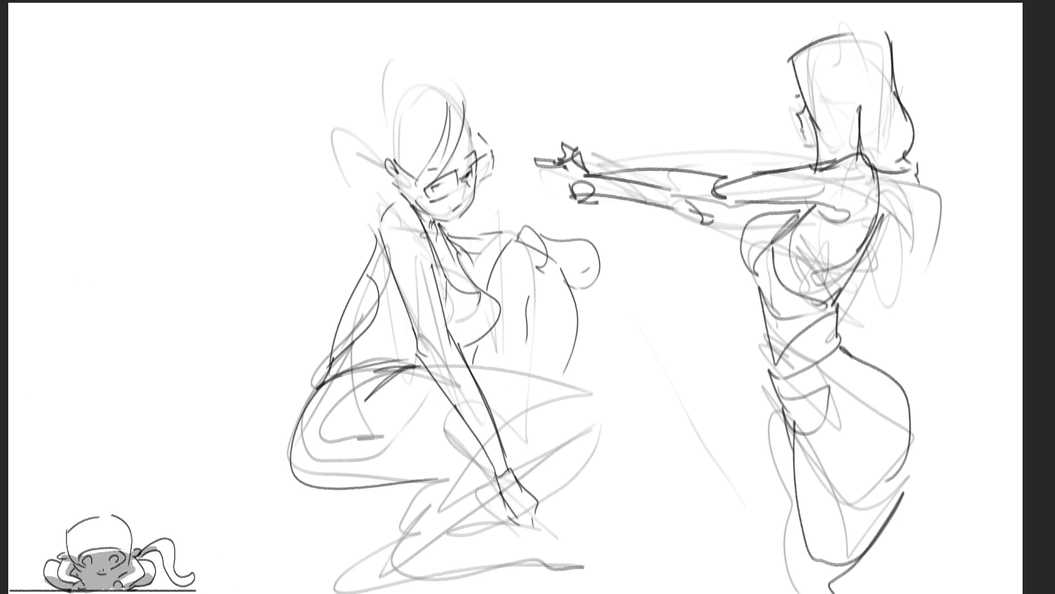
mouse_move(390, 371)
left_mouse_down()
mouse_move(501, 367)
mouse_move(572, 393)
mouse_move(476, 454)
left_mouse_up()
mouse_move(447, 486)
left_mouse_down()
mouse_move(395, 547)
mouse_move(448, 531)
mouse_move(486, 496)
left_mouse_up()
mouse_move(567, 383)
left_mouse_down()
mouse_move(554, 454)
mouse_move(509, 488)
left_mouse_up()
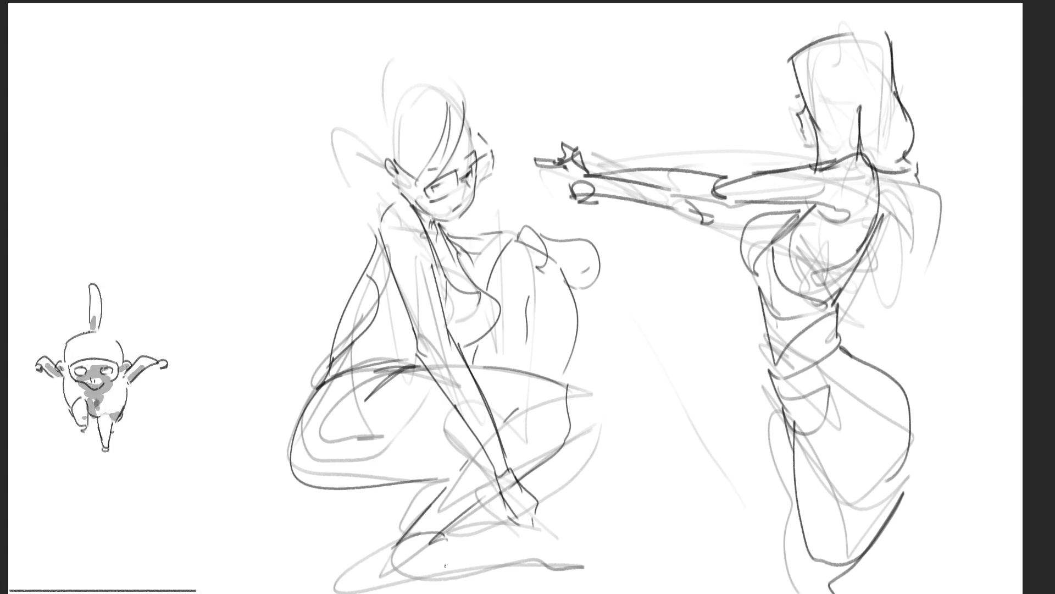
Redo the knee strokes, then ink the shin, both feet and the shoe outline
left_click_drag(581, 391, 581, 434)
left_click_drag(575, 330, 563, 370)
mouse_move(572, 447)
left_mouse_down()
mouse_move(585, 478)
mouse_move(577, 481)
mouse_move(564, 456)
mouse_move(531, 483)
left_mouse_up()
key("ctrl+z")
key("ctrl+z")
key("ctrl+z")
mouse_move(555, 474)
left_mouse_down()
mouse_move(533, 487)
mouse_move(539, 496)
mouse_move(599, 509)
left_mouse_up()
mouse_move(554, 474)
left_mouse_down()
mouse_move(543, 481)
mouse_move(627, 508)
left_mouse_up()
mouse_move(591, 503)
left_mouse_down()
mouse_move(544, 507)
mouse_move(581, 522)
left_mouse_up()
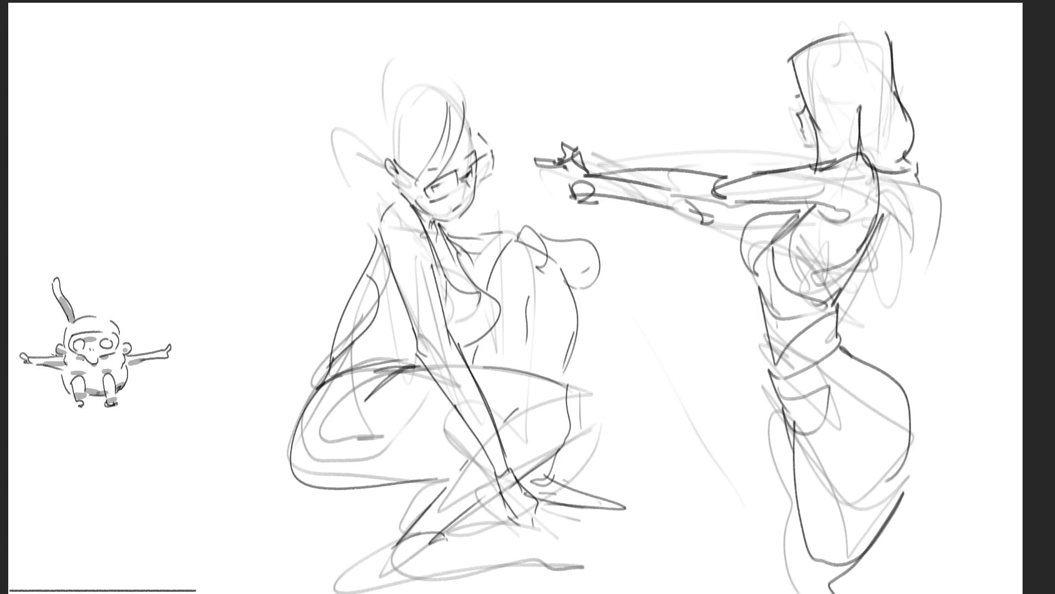
mouse_move(427, 516)
left_mouse_down()
mouse_move(390, 558)
mouse_move(415, 562)
left_mouse_up()
mouse_move(405, 557)
left_mouse_down()
mouse_move(385, 566)
mouse_move(377, 593)
mouse_move(449, 593)
left_mouse_up()
mouse_move(404, 567)
left_mouse_down()
mouse_move(468, 593)
mouse_move(463, 555)
mouse_move(492, 593)
left_mouse_up()
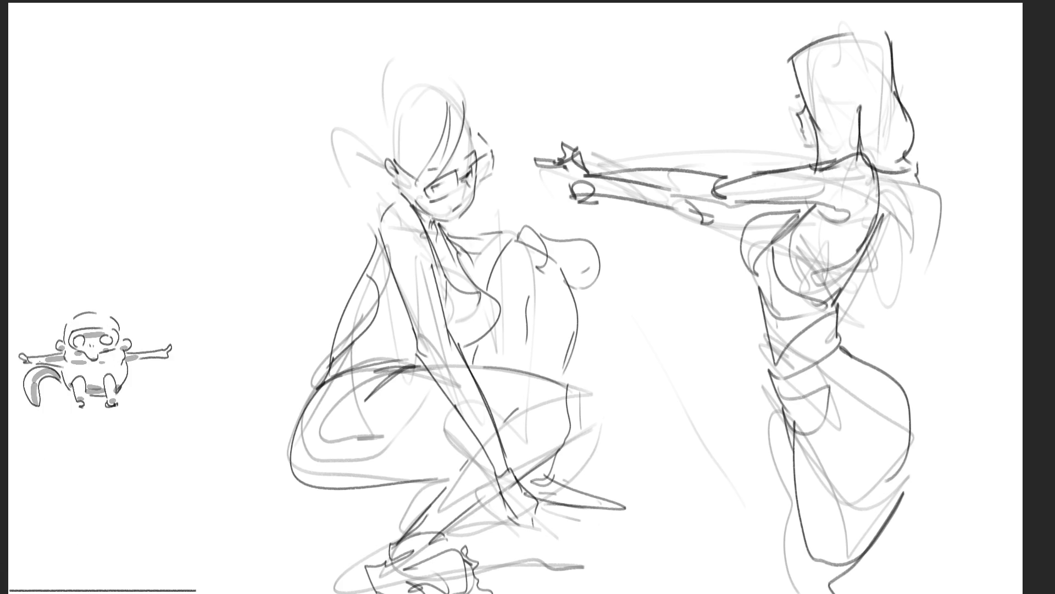
Ink the crouching figure's head and hair, adding two hair buns
left_click_drag(378, 117, 366, 153)
left_click_drag(394, 87, 361, 126)
left_click_drag(431, 70, 465, 125)
left_click_drag(387, 154, 363, 172)
mouse_move(360, 133)
left_mouse_down()
mouse_move(355, 144)
mouse_move(352, 107)
mouse_move(374, 160)
left_mouse_up()
left_click_drag(399, 81, 446, 65)
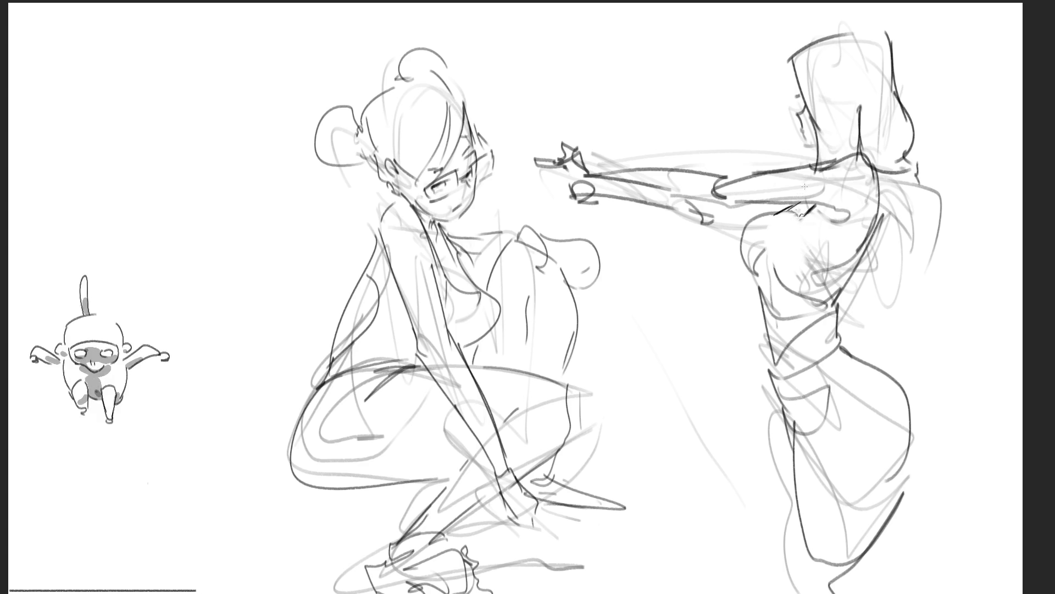
Draw a short refining stroke across the reaching figure's shoulder toward the chest
mouse_move(792, 208)
left_mouse_down()
mouse_move(746, 229)
mouse_move(757, 275)
left_mouse_up()
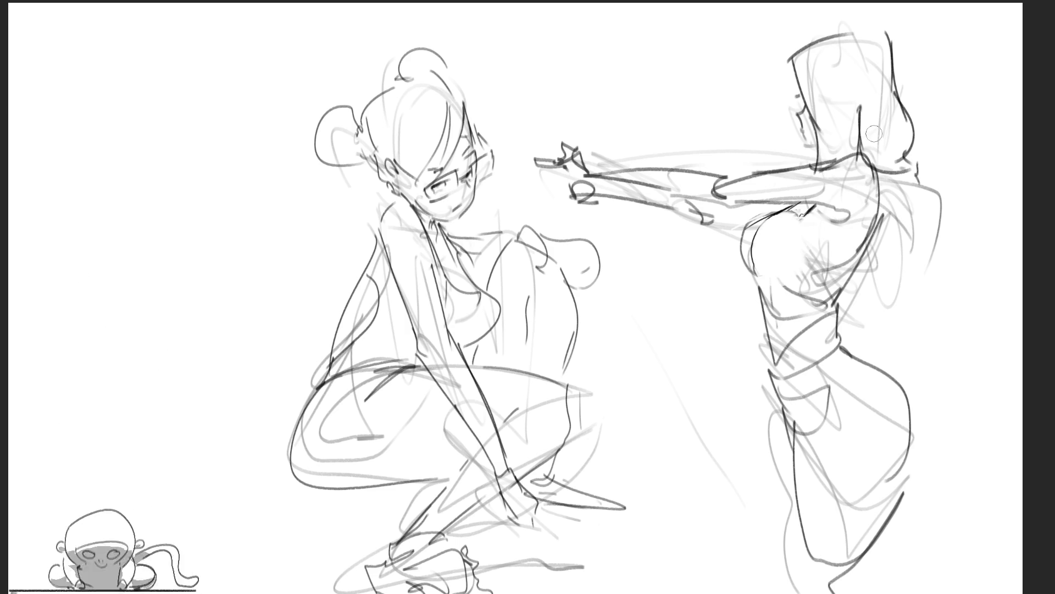
Soften the outstretched arm lines, ink a thick waistband and darken a short chest line
left_click_drag(780, 265, 769, 278)
key("ctrl+z")
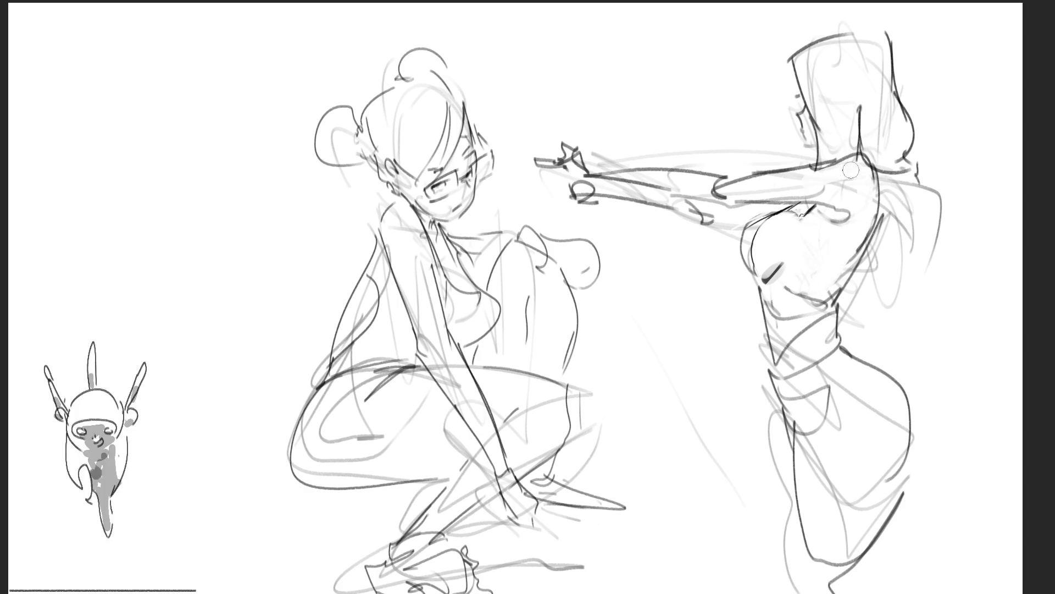
mouse_move(735, 186)
left_mouse_down()
mouse_move(657, 182)
mouse_move(866, 185)
mouse_move(852, 168)
mouse_move(859, 234)
left_mouse_up()
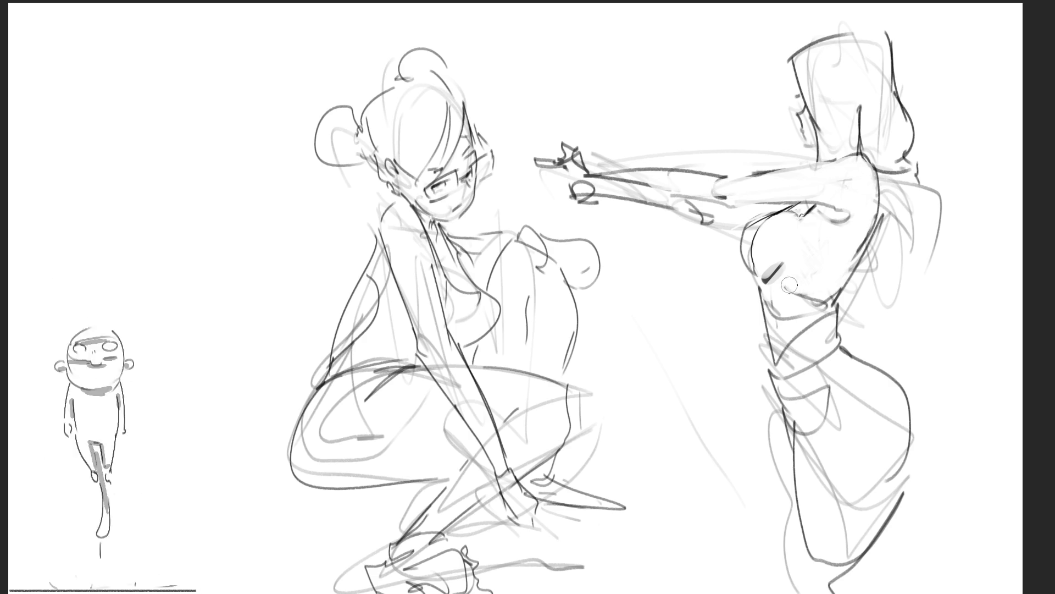
left_click_drag(769, 288, 827, 292)
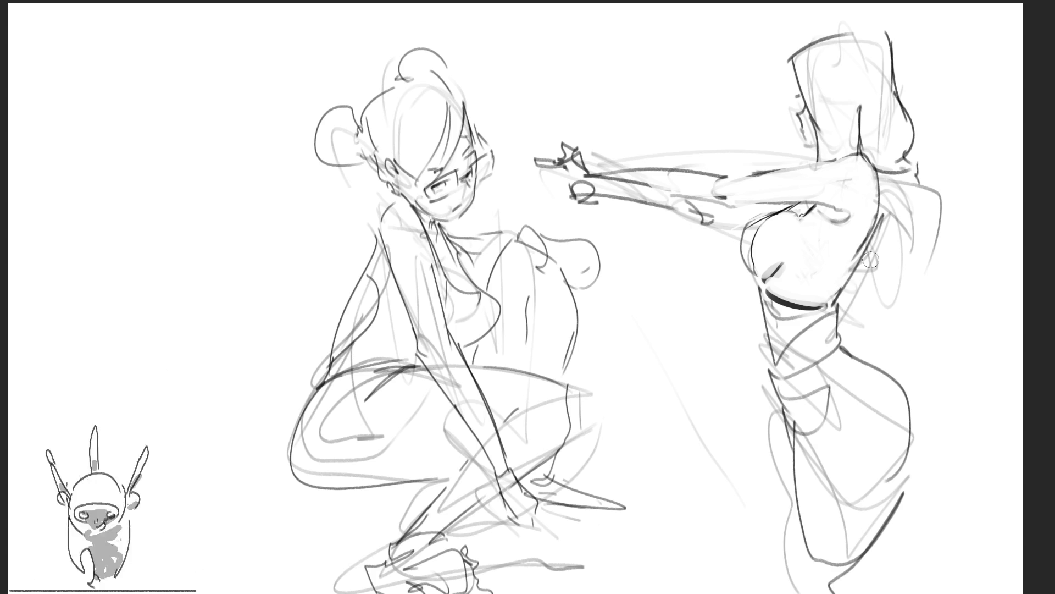
left_click_drag(837, 305, 847, 350)
left_click_drag(747, 267, 769, 299)
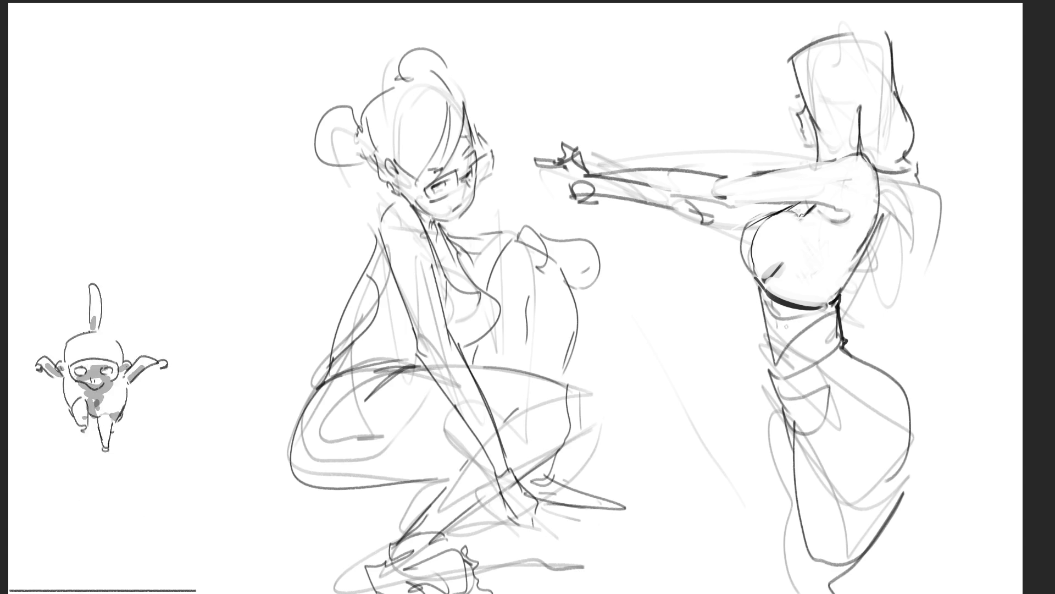
Ink the torso's left edge and hip area, redrawing the torso edge line until clean
left_click_drag(764, 285, 777, 367)
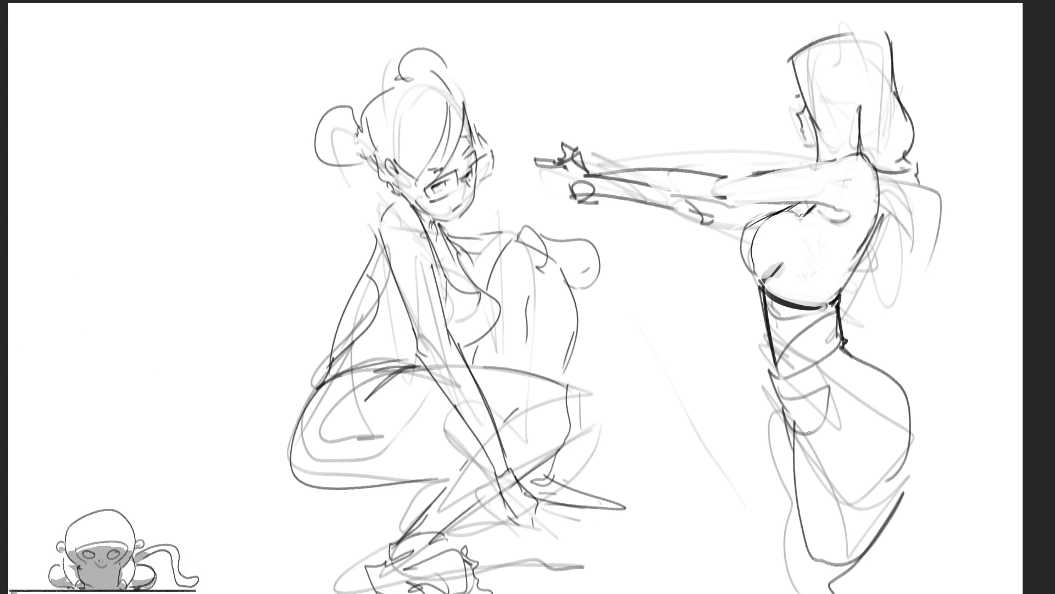
mouse_move(839, 344)
left_mouse_down()
mouse_move(780, 387)
mouse_move(800, 421)
mouse_move(792, 434)
left_mouse_up()
left_click_drag(770, 355, 778, 415)
key("ctrl+z")
left_click_drag(767, 315, 776, 412)
key("ctrl+z")
left_click_drag(771, 338, 777, 410)
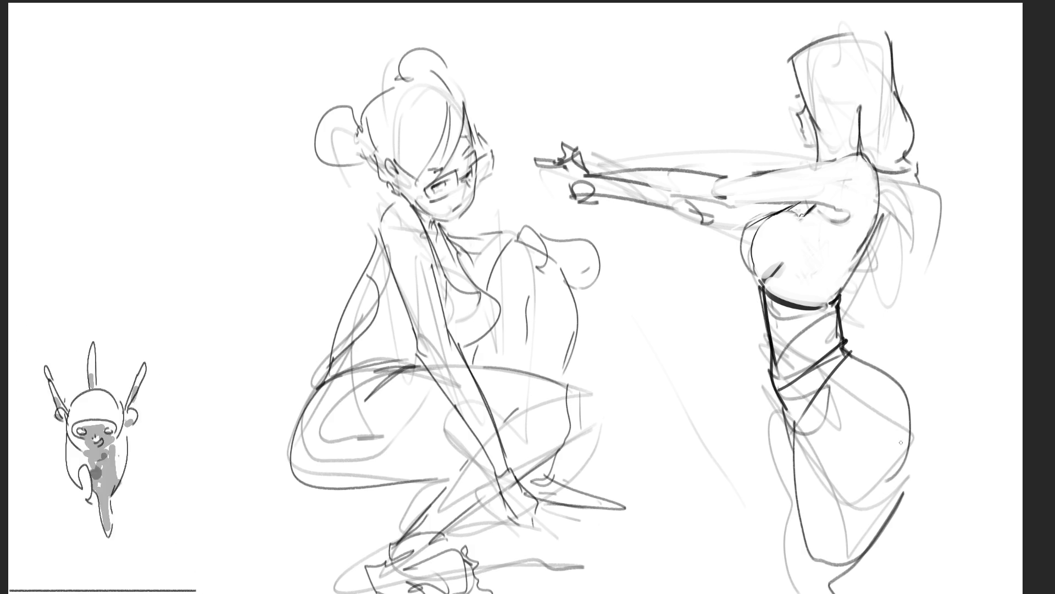
Ink the outer hip, thigh and front leg, then mirror the canvas horizontally
mouse_move(849, 349)
left_mouse_down()
mouse_move(886, 374)
mouse_move(897, 500)
left_mouse_up()
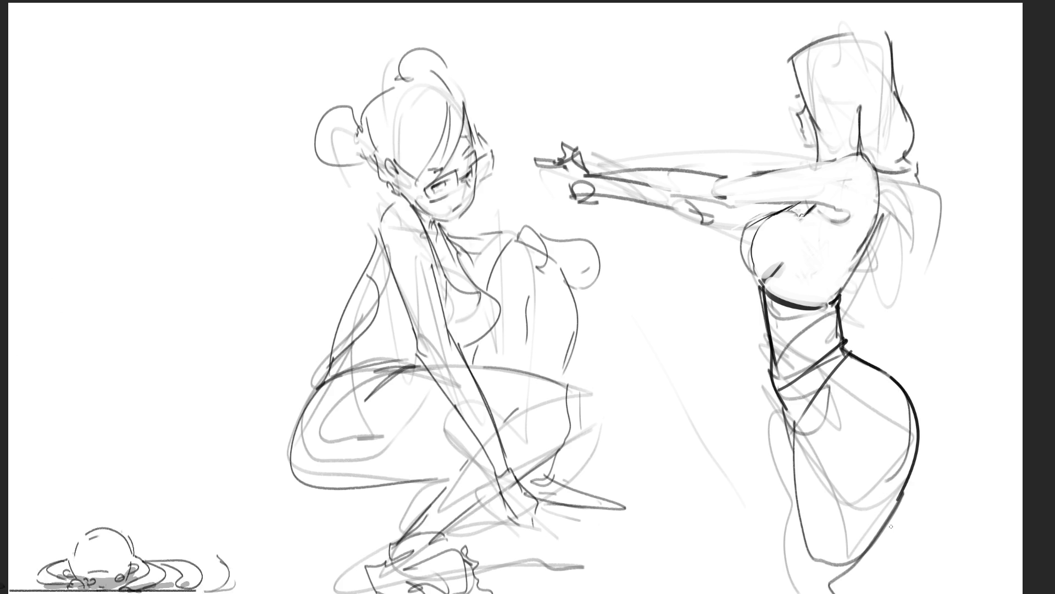
key("ctrl+z")
left_click_drag(879, 365, 915, 471)
key("ctrl+z")
mouse_move(884, 369)
left_mouse_down()
mouse_move(910, 473)
mouse_move(858, 568)
left_mouse_up()
mouse_move(903, 473)
left_mouse_down()
mouse_move(911, 462)
mouse_move(854, 567)
left_mouse_up()
key("ctrl+z")
key("ctrl+z")
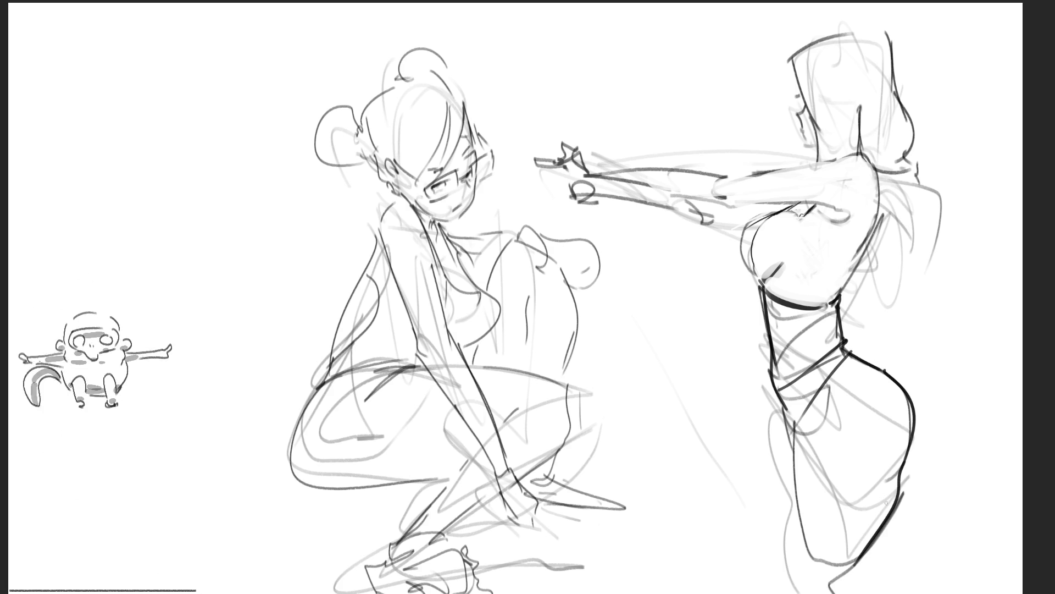
left_click_drag(793, 425, 813, 566)
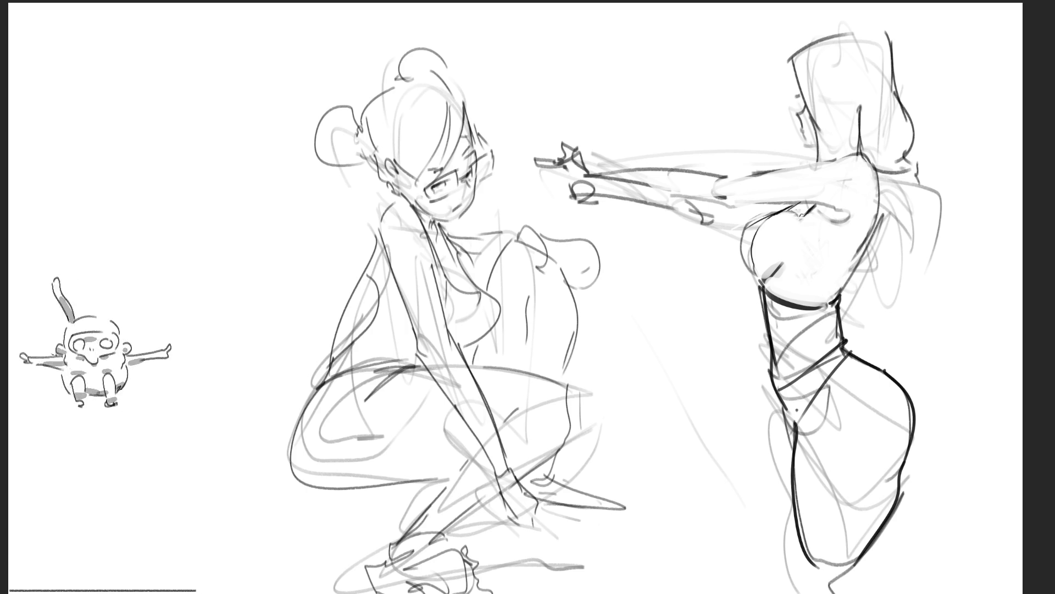
key("m")
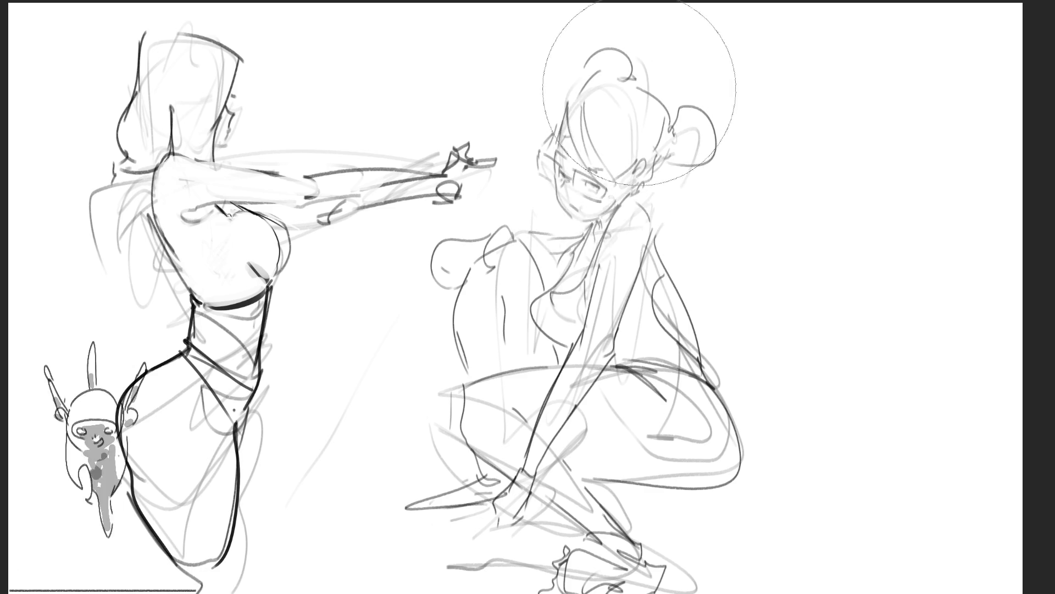
Shift the whole sketch layer to the right and shrink the brush
key("ctrl+t")
left_click_drag(579, 298, 719, 294)
key("Return")
key("b")
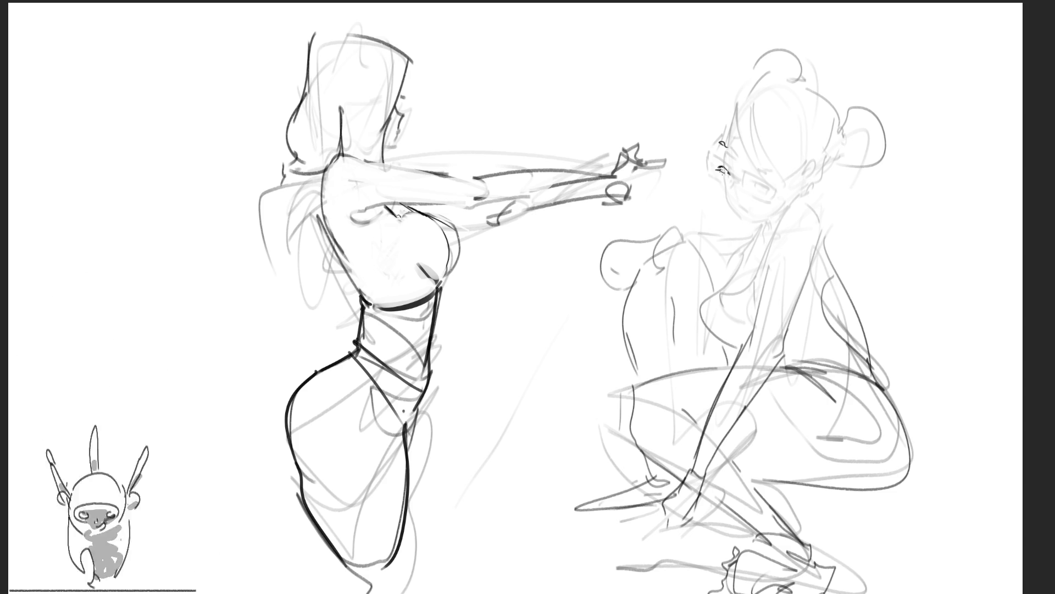
Ink the crouching girl's eyes, cheek and jaw line, and hair strokes over her head
mouse_move(754, 179)
left_mouse_down()
mouse_move(776, 179)
mouse_move(767, 182)
left_mouse_up()
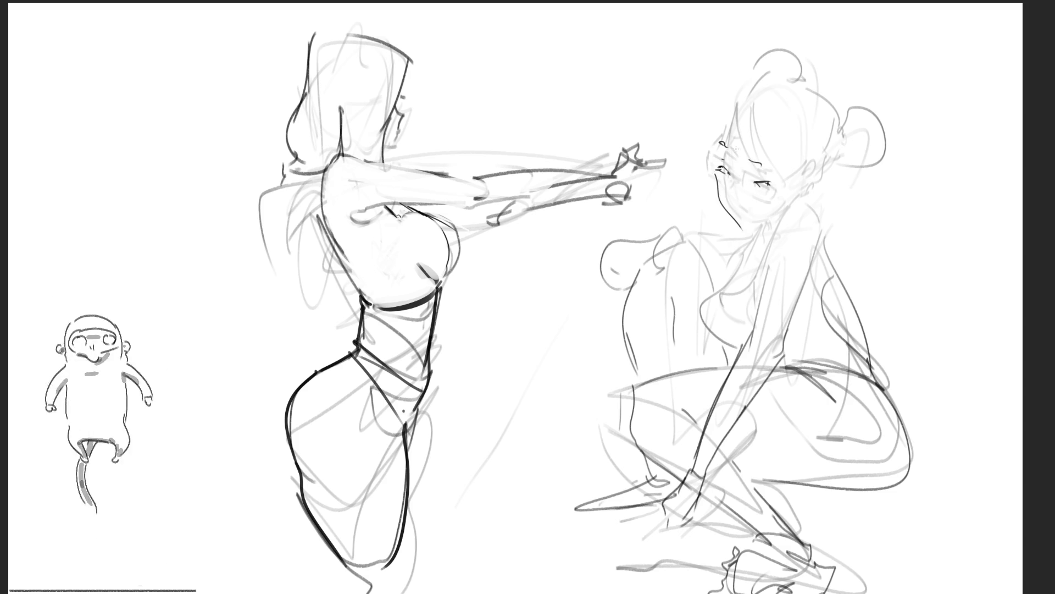
mouse_move(718, 188)
left_mouse_down()
mouse_move(740, 220)
mouse_move(784, 210)
left_mouse_up()
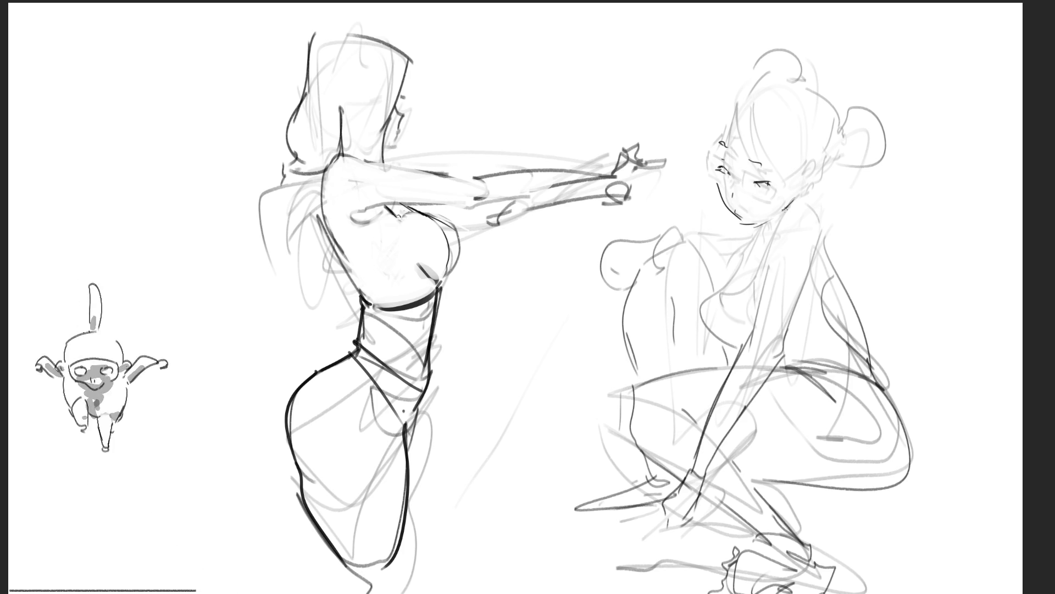
mouse_move(718, 165)
left_mouse_down()
mouse_move(735, 95)
mouse_move(796, 189)
left_mouse_up()
mouse_move(718, 140)
left_mouse_down()
mouse_move(718, 110)
mouse_move(715, 149)
left_mouse_up()
mouse_move(723, 109)
left_mouse_down()
mouse_move(780, 66)
mouse_move(822, 138)
mouse_move(805, 169)
left_mouse_up()
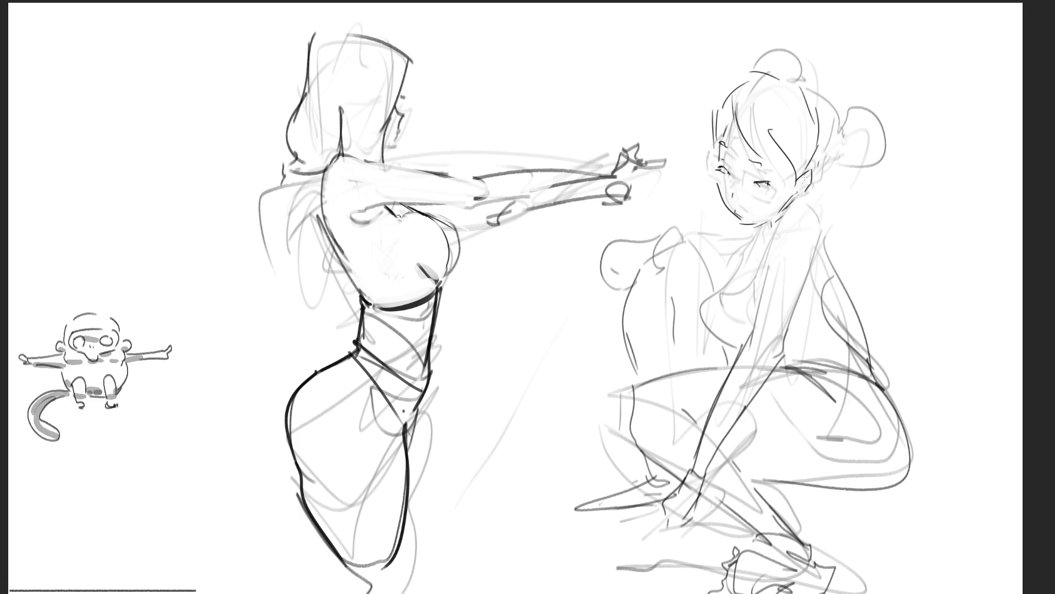
left_click_drag(831, 130, 822, 175)
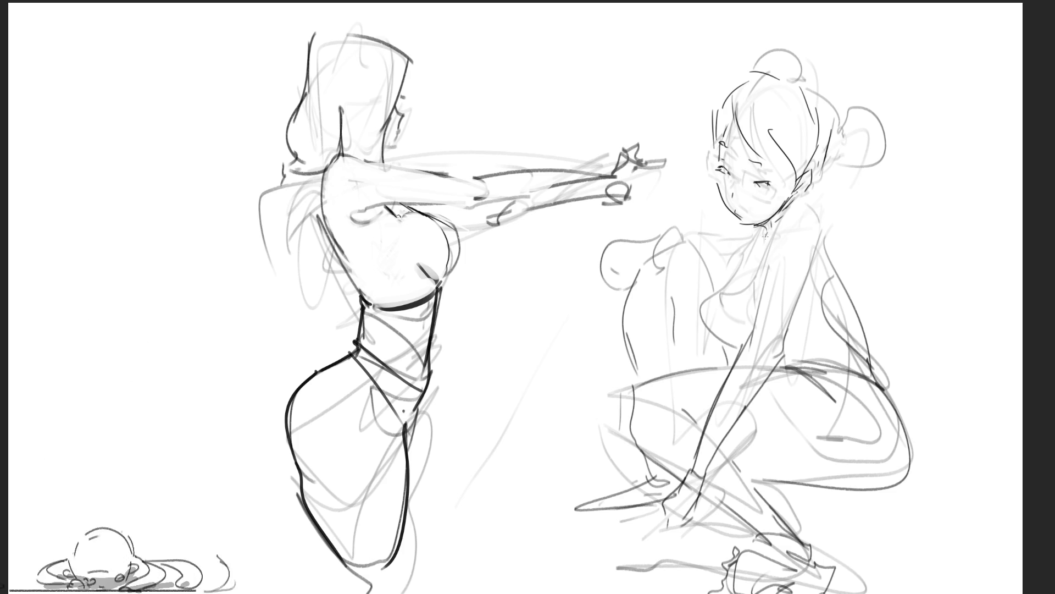
Draw a clean neck and shoulder contour, removing a trial open-mouth stroke
mouse_move(786, 205)
left_mouse_down()
mouse_move(775, 232)
mouse_move(824, 234)
mouse_move(771, 217)
mouse_move(766, 283)
left_mouse_up()
key("ctrl+z")
key("ctrl+z")
left_click_drag(785, 195, 770, 269)
key("ctrl+z")
mouse_move(777, 205)
left_mouse_down()
mouse_move(765, 284)
mouse_move(814, 227)
mouse_move(821, 235)
left_mouse_up()
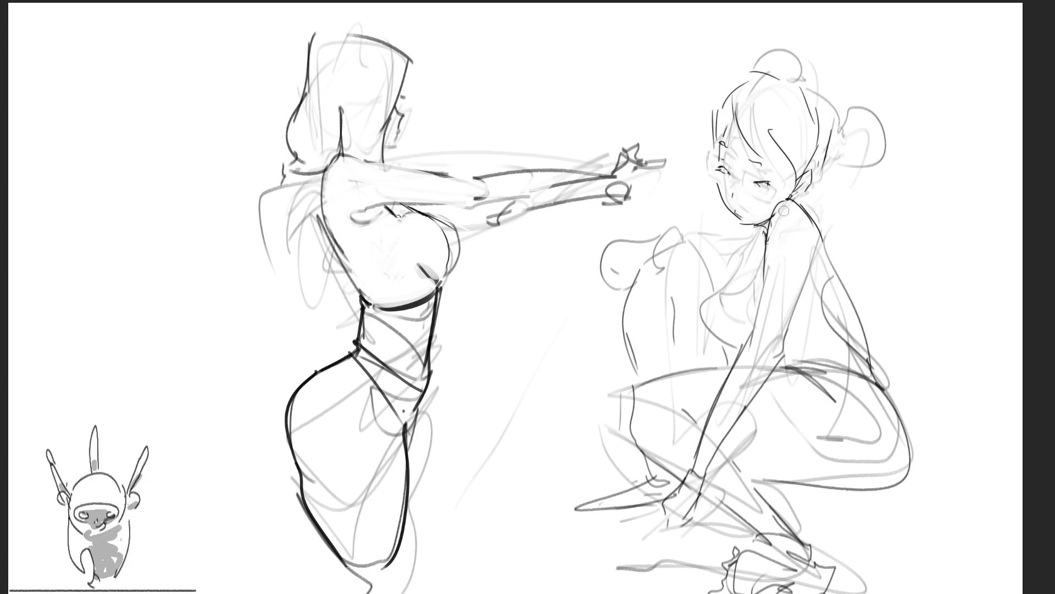
left_click_drag(749, 192, 745, 215)
key("ctrl+z")
key("ctrl+z")
key("ctrl+z")
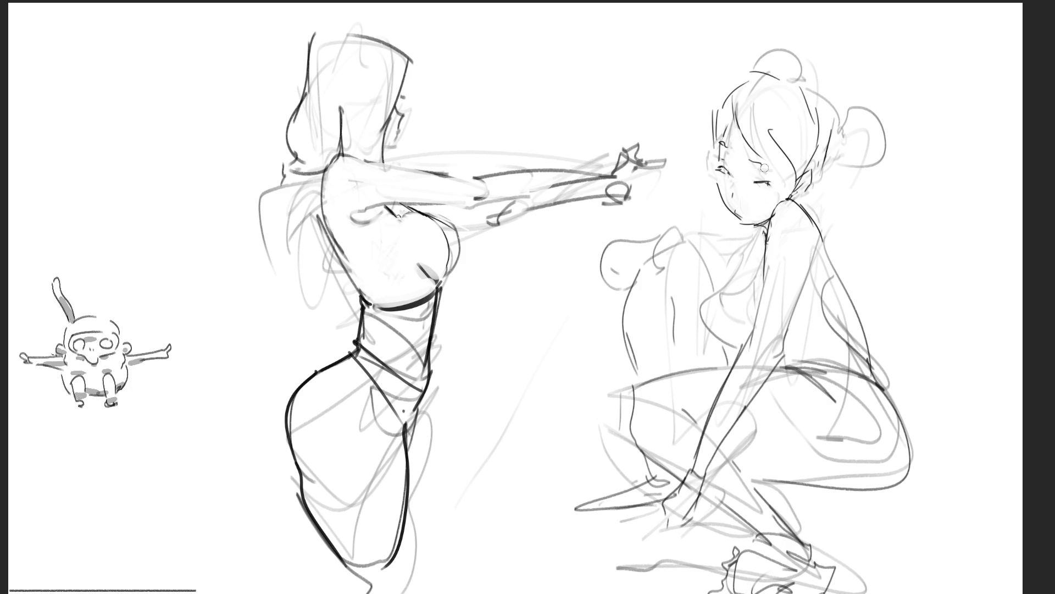
Add hair strands framing her face and a rounded bun on top of her head
left_click_drag(747, 113, 729, 149)
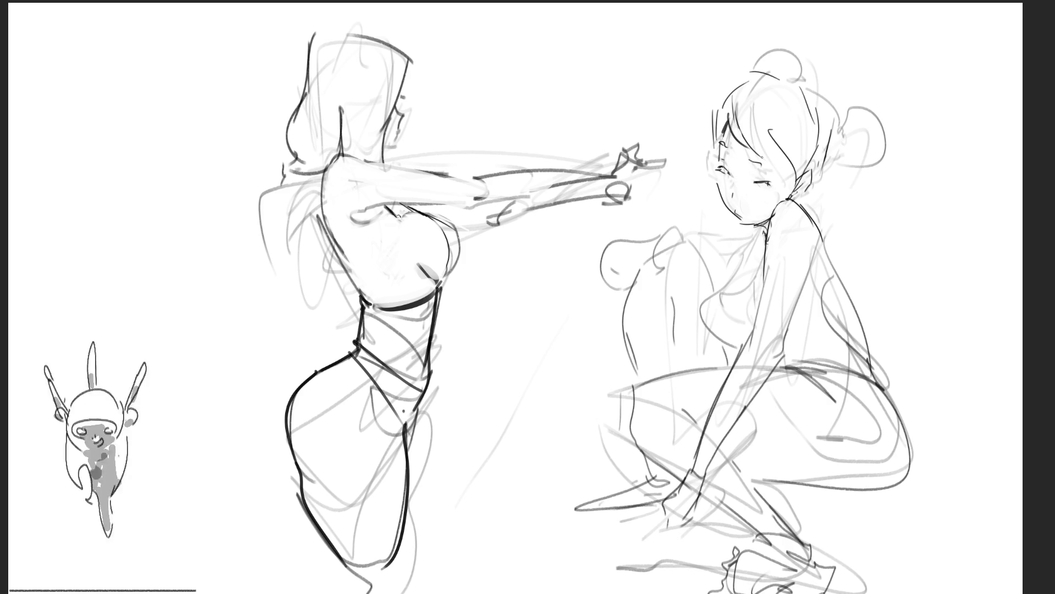
mouse_move(772, 112)
left_mouse_down()
mouse_move(754, 161)
mouse_move(781, 165)
mouse_move(790, 184)
left_mouse_up()
mouse_move(729, 123)
left_mouse_down()
mouse_move(716, 150)
mouse_move(718, 112)
mouse_move(756, 81)
mouse_move(796, 84)
mouse_move(826, 107)
mouse_move(820, 160)
mouse_move(832, 176)
mouse_move(847, 105)
mouse_move(850, 182)
mouse_move(827, 189)
left_mouse_up()
mouse_move(741, 87)
left_mouse_down()
mouse_move(760, 61)
mouse_move(813, 83)
left_mouse_up()
left_click_drag(727, 107, 810, 77)
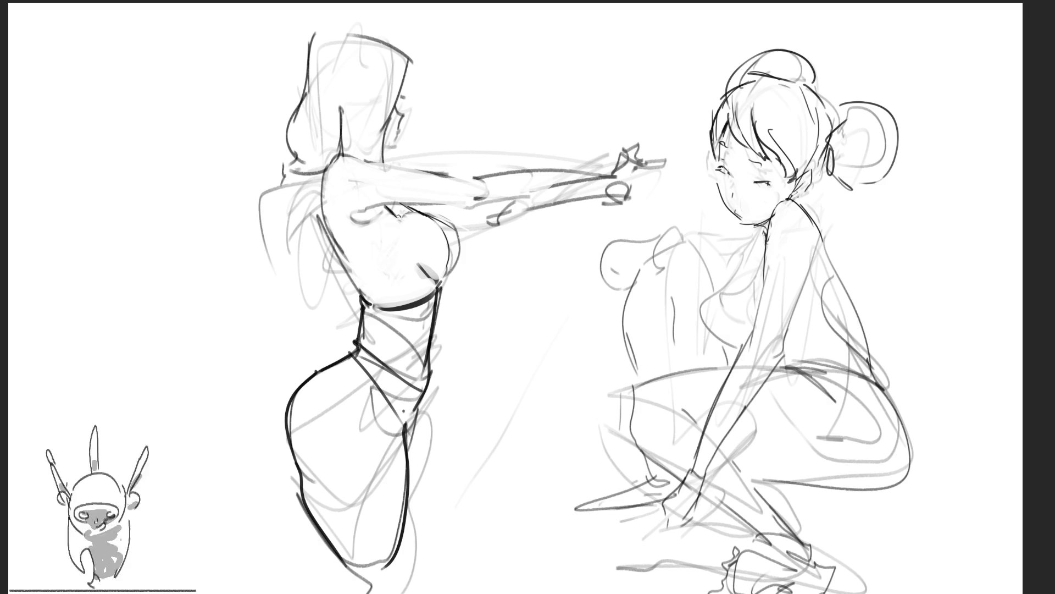
key("ctrl+z")
mouse_move(732, 82)
left_mouse_down()
mouse_move(764, 46)
mouse_move(812, 83)
left_mouse_up()
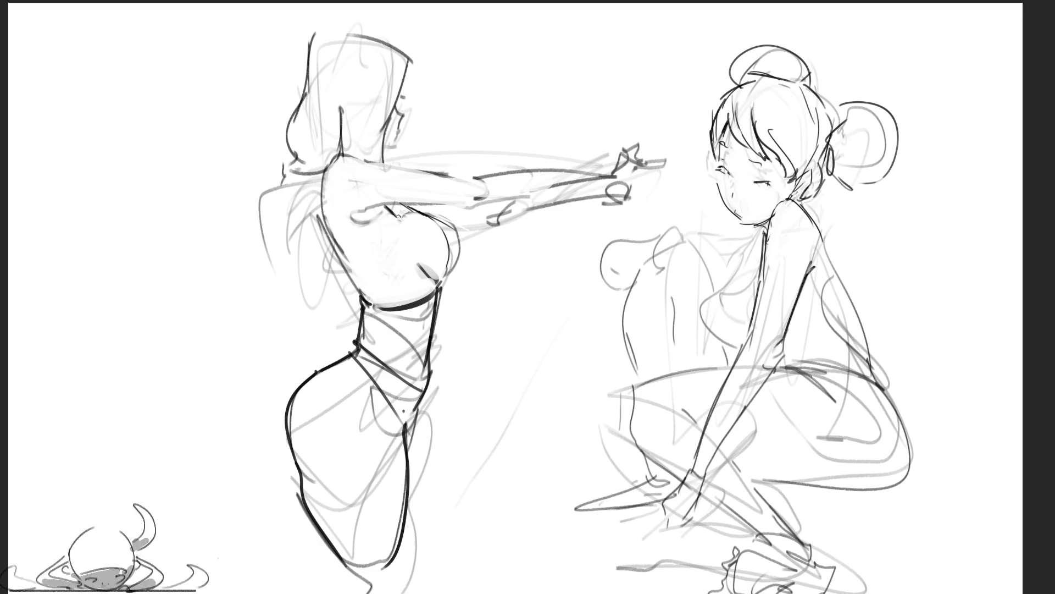
Ink clean contours for the crouching figure's chest, reaching arm and bent knee
mouse_move(761, 241)
left_mouse_down()
mouse_move(738, 300)
mouse_move(715, 303)
left_mouse_up()
mouse_move(745, 266)
left_mouse_down()
mouse_move(709, 303)
mouse_move(701, 336)
left_mouse_up()
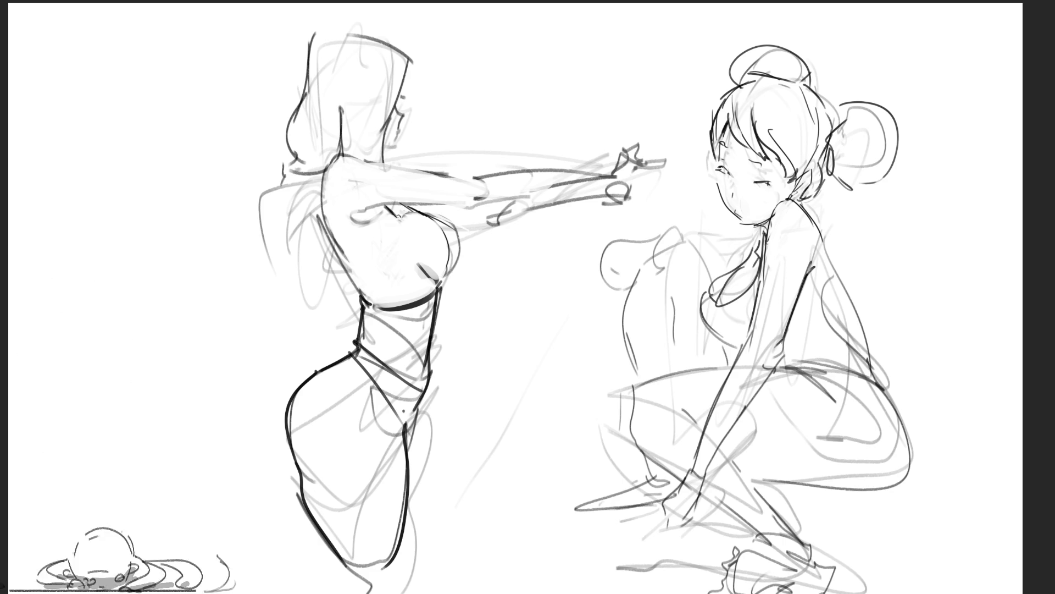
mouse_move(619, 365)
left_mouse_down()
mouse_move(637, 270)
mouse_move(706, 342)
left_mouse_up()
left_click_drag(652, 289, 726, 365)
left_click_drag(623, 323, 660, 366)
left_click_drag(618, 281, 629, 397)
mouse_move(590, 330)
left_mouse_down()
mouse_move(627, 282)
mouse_move(677, 315)
left_mouse_up()
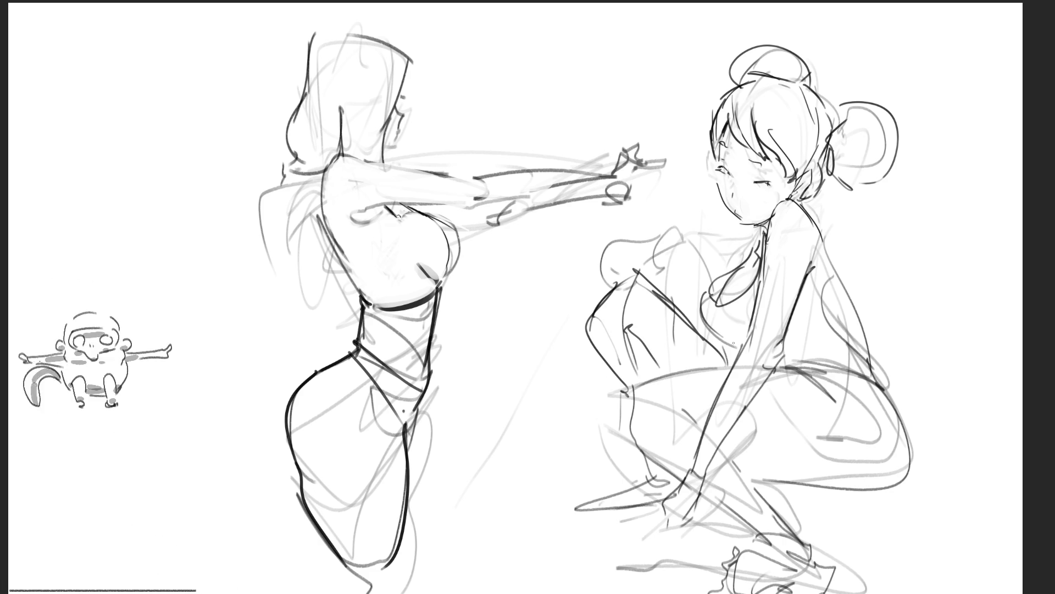
mouse_move(621, 264)
left_mouse_down()
mouse_move(626, 270)
mouse_move(604, 258)
mouse_move(659, 236)
mouse_move(664, 273)
mouse_move(720, 259)
left_mouse_up()
mouse_move(665, 239)
left_mouse_down()
mouse_move(756, 231)
mouse_move(739, 259)
left_mouse_up()
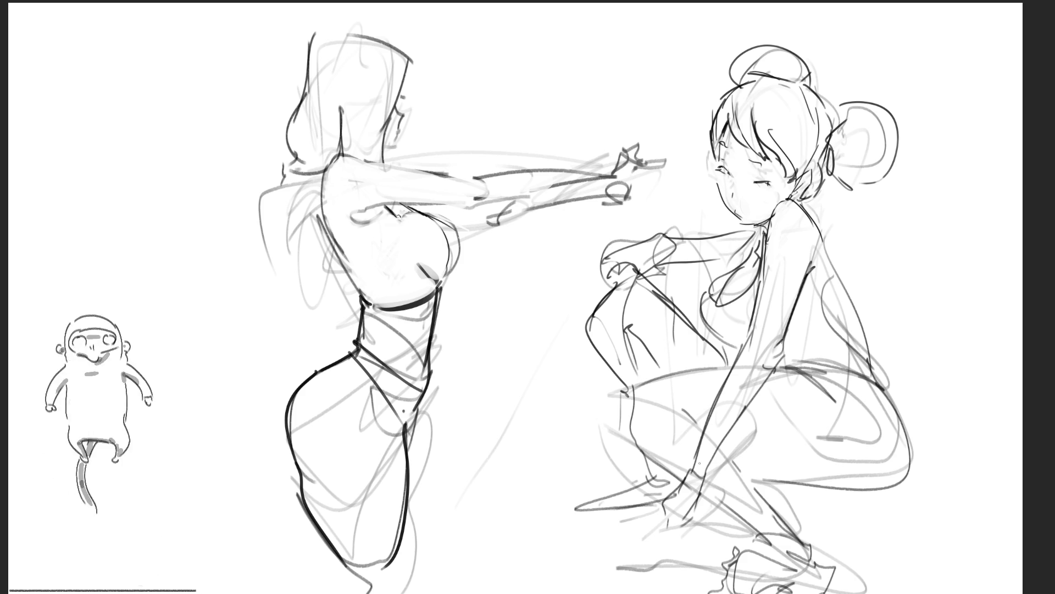
Outline the crouching figure's hip and buttock curve with dark contour lines
left_click_drag(725, 470, 810, 509)
mouse_move(874, 392)
left_mouse_down()
mouse_move(781, 514)
mouse_move(845, 518)
left_mouse_up()
left_click_drag(882, 401, 868, 500)
left_click_drag(769, 372, 810, 413)
left_click_drag(783, 372, 868, 393)
left_click_drag(779, 390, 868, 406)
mouse_move(772, 379)
left_mouse_down()
mouse_move(750, 374)
mouse_move(611, 427)
mouse_move(684, 519)
left_mouse_up()
Trace the thighs, shins and feet of the crouching figure
left_click_drag(668, 406, 698, 451)
left_click_drag(697, 466, 746, 582)
mouse_move(694, 533)
left_mouse_down()
mouse_move(677, 560)
mouse_move(711, 593)
mouse_move(714, 572)
left_mouse_up()
mouse_move(713, 570)
left_mouse_down()
mouse_move(727, 593)
mouse_move(768, 593)
left_mouse_up()
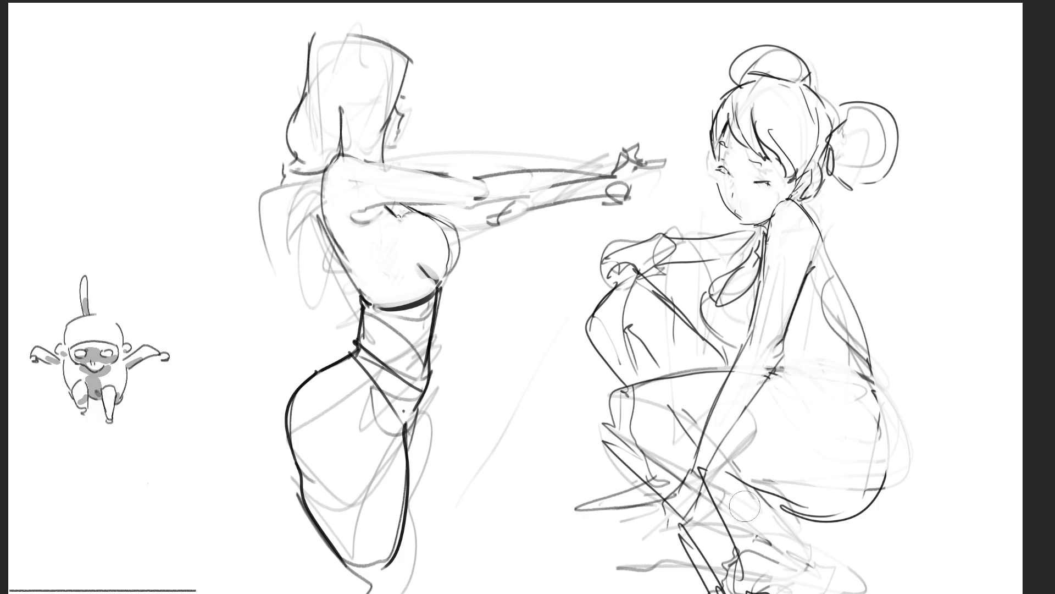
Shade the hip and back with dark strokes blended to soft grey, then lasso the head
mouse_move(720, 468)
left_mouse_down()
mouse_move(813, 496)
mouse_move(871, 463)
left_mouse_up()
mouse_move(755, 465)
left_mouse_down()
mouse_move(847, 462)
mouse_move(781, 434)
mouse_move(857, 473)
mouse_move(845, 513)
left_mouse_up()
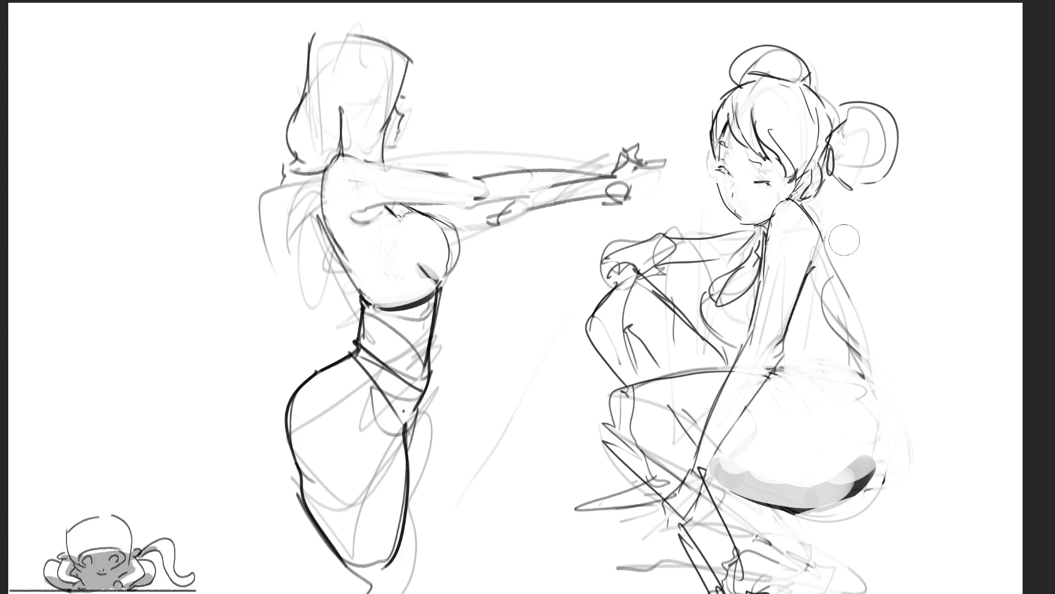
left_click_drag(833, 217, 851, 324)
left_click_drag(841, 258, 868, 434)
mouse_move(854, 453)
left_mouse_down()
mouse_move(835, 352)
mouse_move(836, 220)
mouse_move(874, 472)
left_mouse_up()
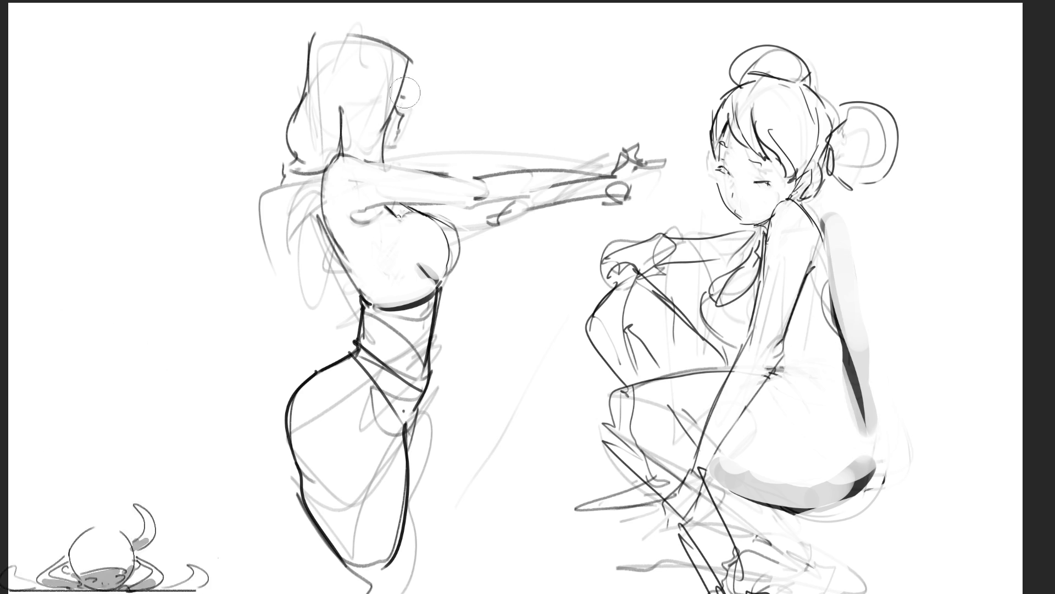
mouse_move(938, 119)
left_mouse_down()
mouse_move(830, 12)
mouse_move(645, 127)
mouse_move(714, 224)
mouse_move(754, 232)
mouse_move(784, 199)
mouse_move(937, 175)
left_mouse_up()
Transform the lassoed head narrower, shift it slightly up-right, confirm and deselect
key("ctrl+t")
left_click_drag(935, 116, 907, 109)
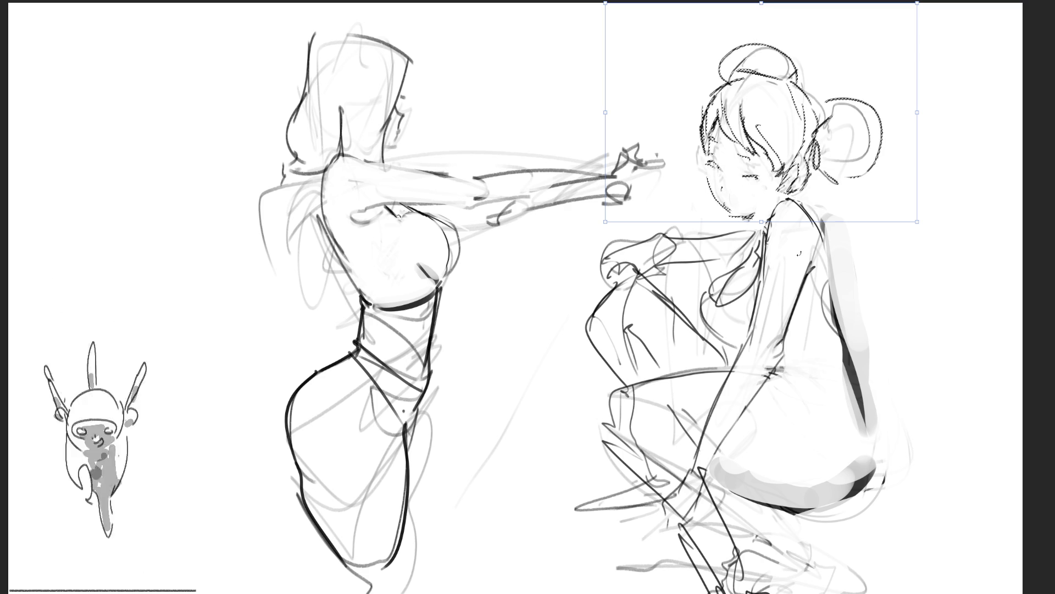
left_click_drag(831, 187, 836, 186)
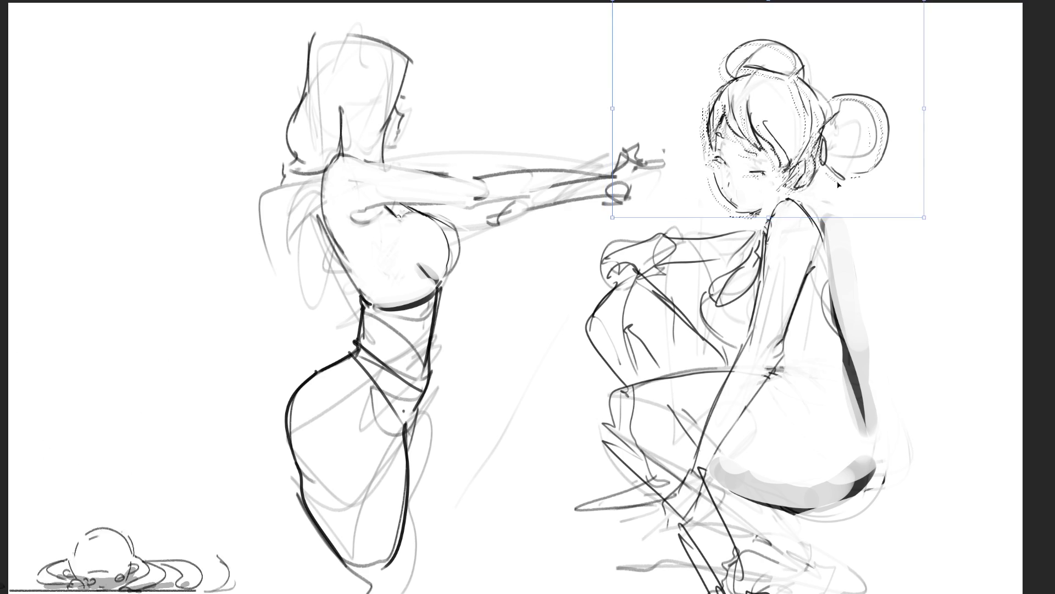
left_click_drag(806, 149, 810, 147)
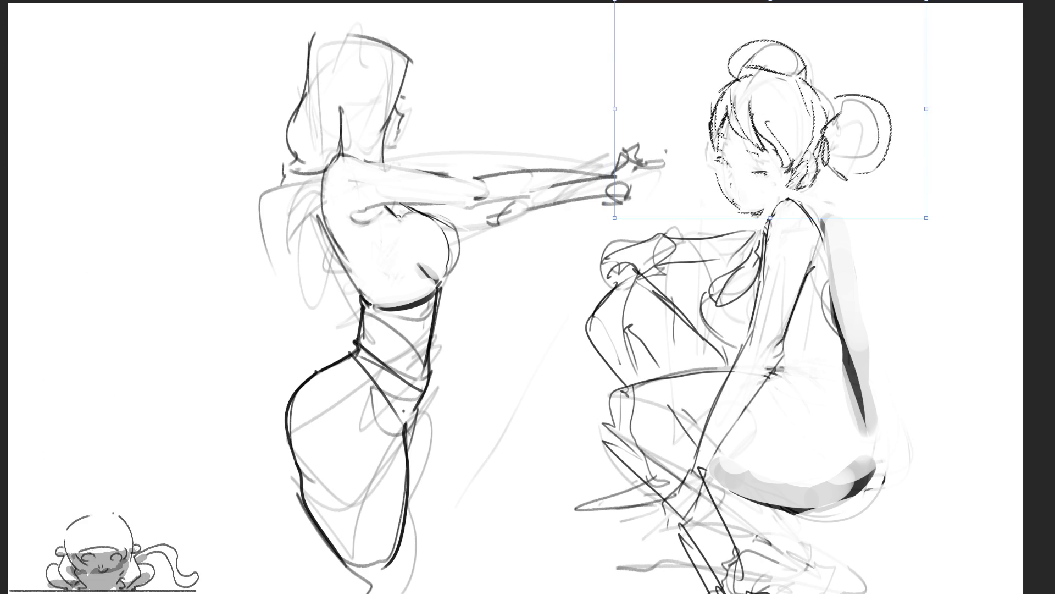
key("Return")
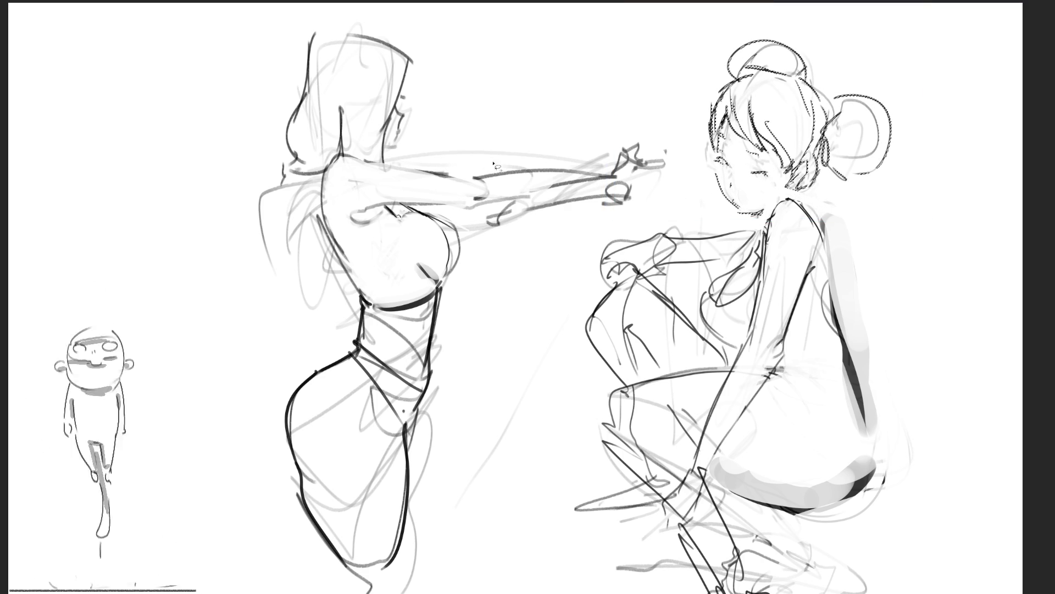
key("ctrl+d")
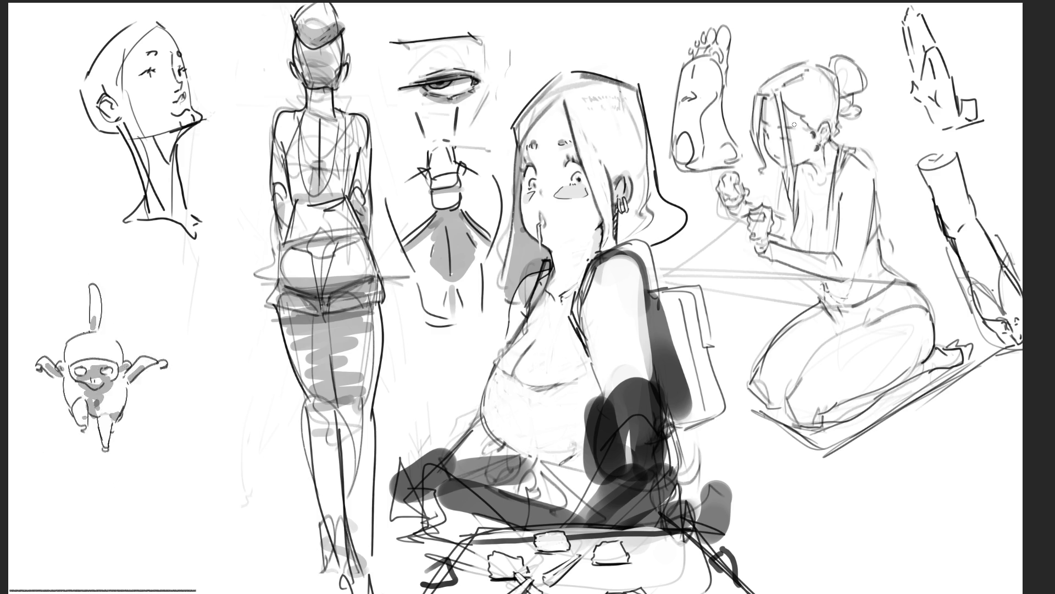
Add dark accents and grey shading to the kneeling figure's bun, ear, neck and hand
mouse_move(841, 81)
left_mouse_down()
mouse_move(851, 114)
mouse_move(850, 87)
mouse_move(859, 100)
mouse_move(841, 88)
mouse_move(837, 118)
mouse_move(860, 91)
mouse_move(852, 124)
left_mouse_up()
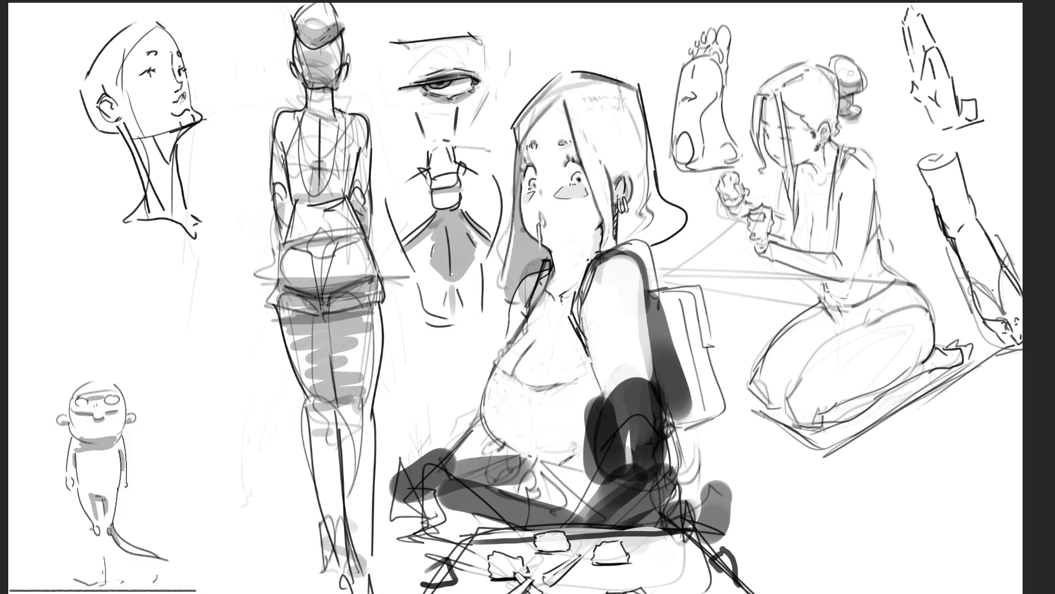
left_click_drag(818, 156, 797, 195)
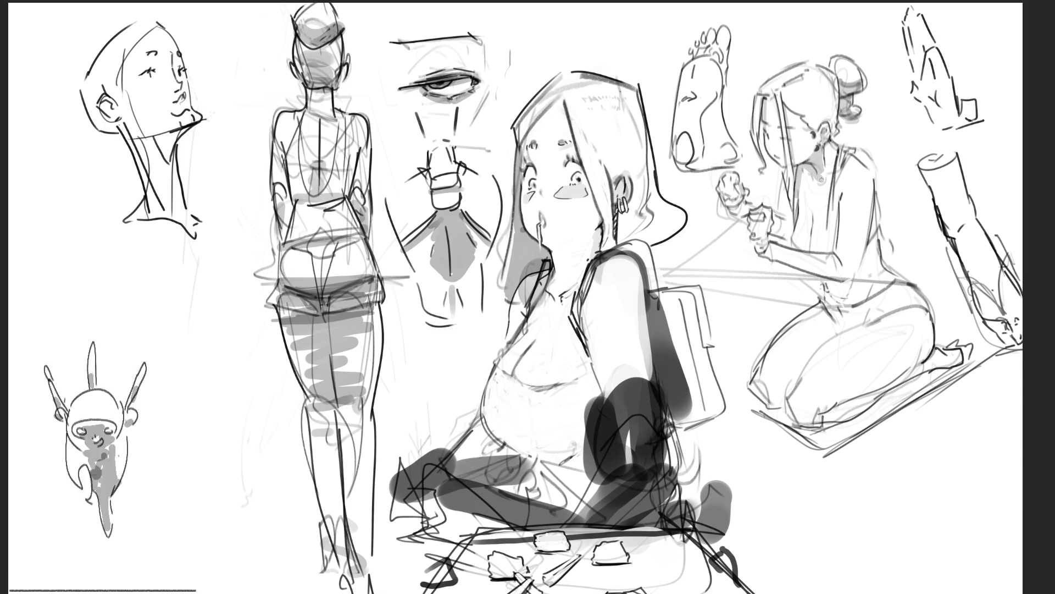
mouse_move(823, 148)
left_mouse_down()
mouse_move(840, 191)
mouse_move(801, 209)
left_mouse_up()
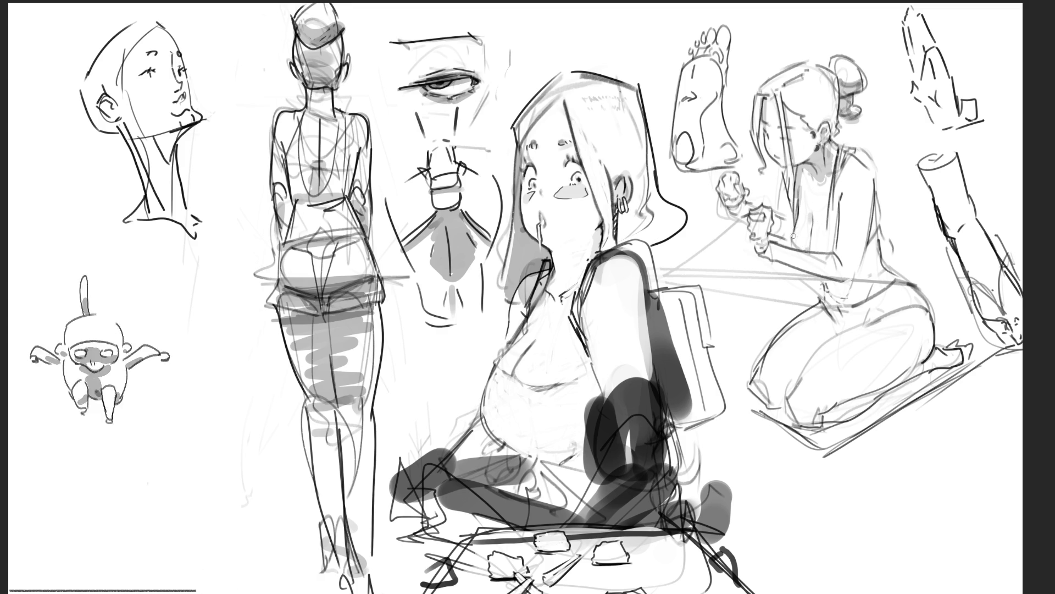
mouse_move(779, 221)
left_mouse_down()
mouse_move(784, 234)
mouse_move(790, 222)
left_mouse_up()
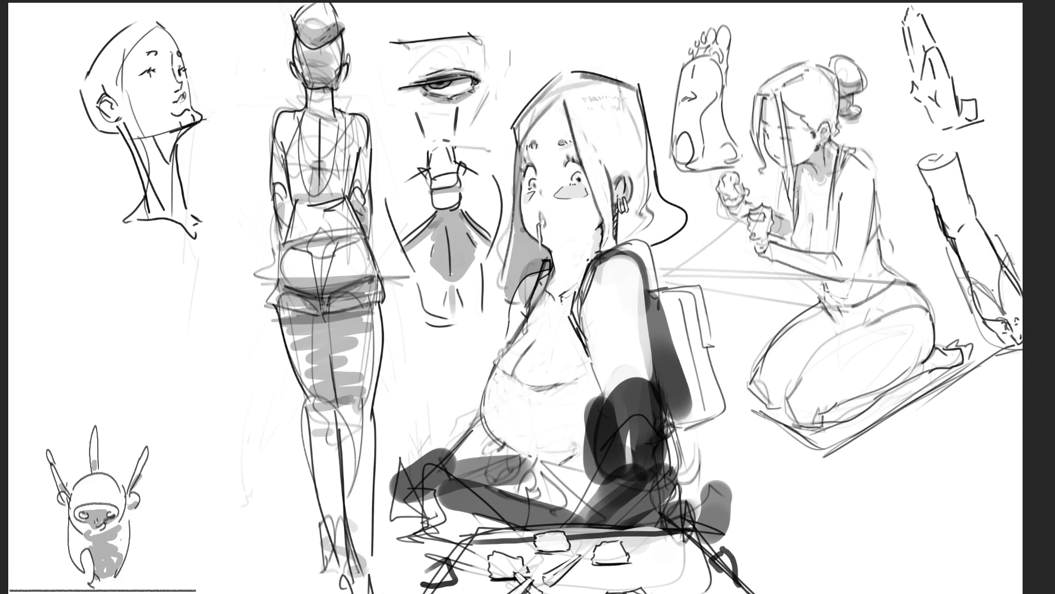
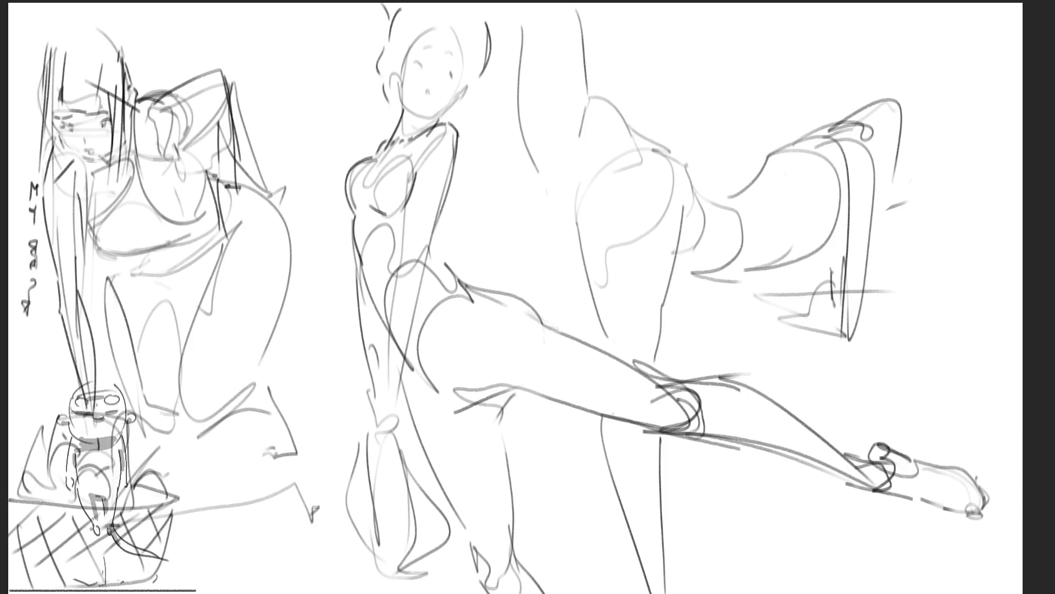
Shift the whole sketch layer further right and begin grey shading on the left figure's face
key("shift+Right")
key("shift+Right")
key("shift+Right")
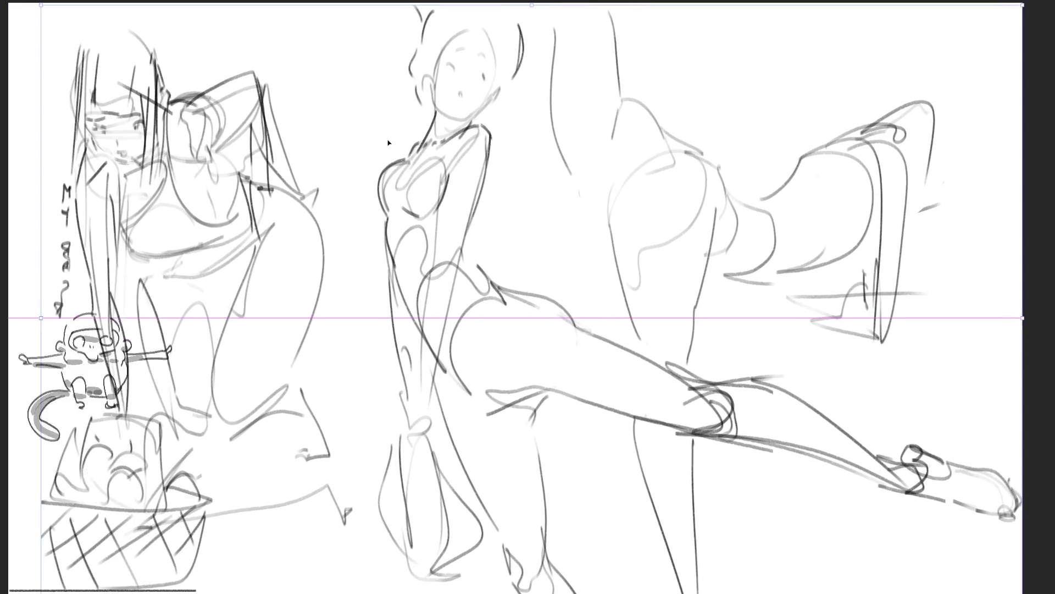
left_click_drag(452, 140, 468, 140)
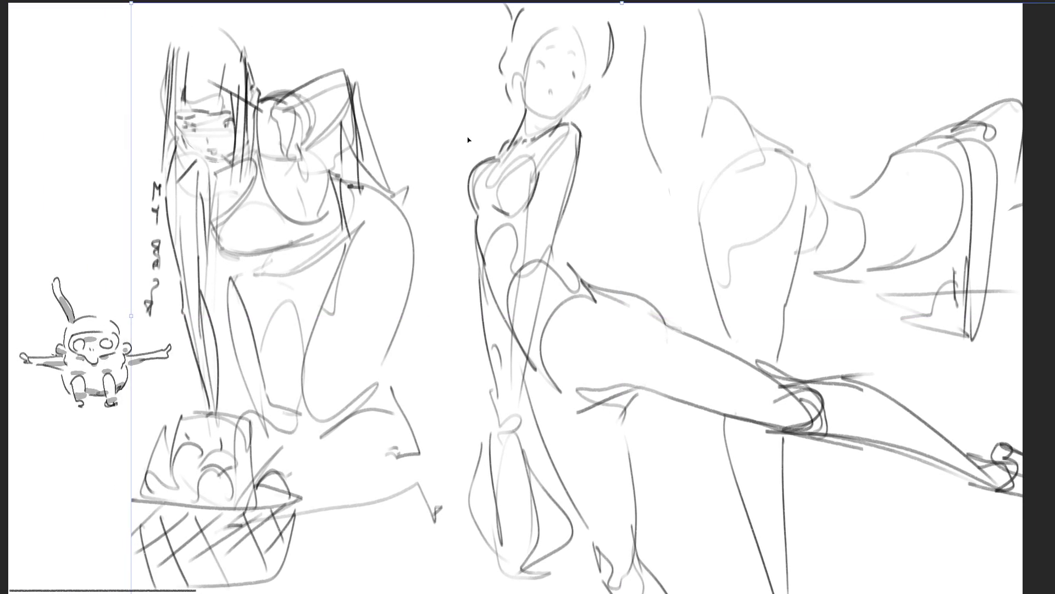
key("Return")
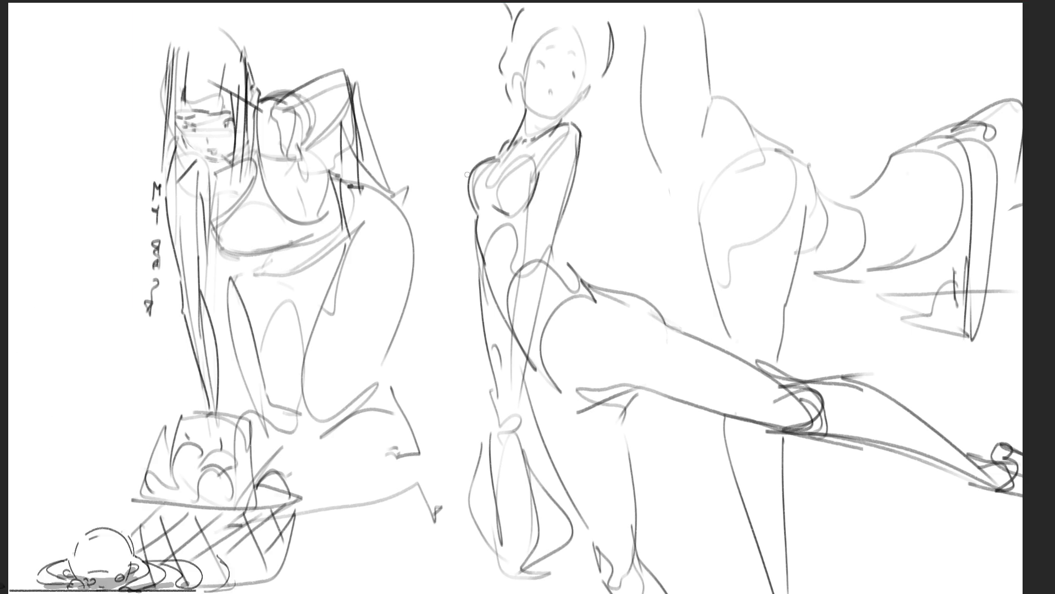
mouse_move(201, 112)
left_mouse_down()
mouse_move(186, 107)
mouse_move(222, 116)
mouse_move(180, 122)
mouse_move(212, 132)
mouse_move(201, 144)
mouse_move(226, 132)
mouse_move(209, 160)
mouse_move(220, 154)
mouse_move(217, 165)
mouse_move(231, 146)
mouse_move(231, 159)
mouse_move(223, 166)
mouse_move(178, 127)
mouse_move(179, 175)
mouse_move(196, 159)
mouse_move(201, 179)
mouse_move(181, 198)
mouse_move(189, 233)
mouse_move(204, 178)
mouse_move(229, 168)
mouse_move(242, 198)
mouse_move(245, 186)
mouse_move(211, 213)
mouse_move(234, 206)
mouse_move(250, 179)
mouse_move(225, 239)
mouse_move(264, 225)
mouse_move(288, 239)
mouse_move(242, 245)
mouse_move(302, 223)
mouse_move(306, 203)
mouse_move(299, 229)
mouse_move(332, 203)
left_mouse_up()
Shade the left figure's chest, raised arm, underside, lower leg and basket rim in grey
mouse_move(286, 148)
left_mouse_down()
mouse_move(269, 144)
mouse_move(279, 155)
mouse_move(338, 112)
mouse_move(362, 177)
left_mouse_up()
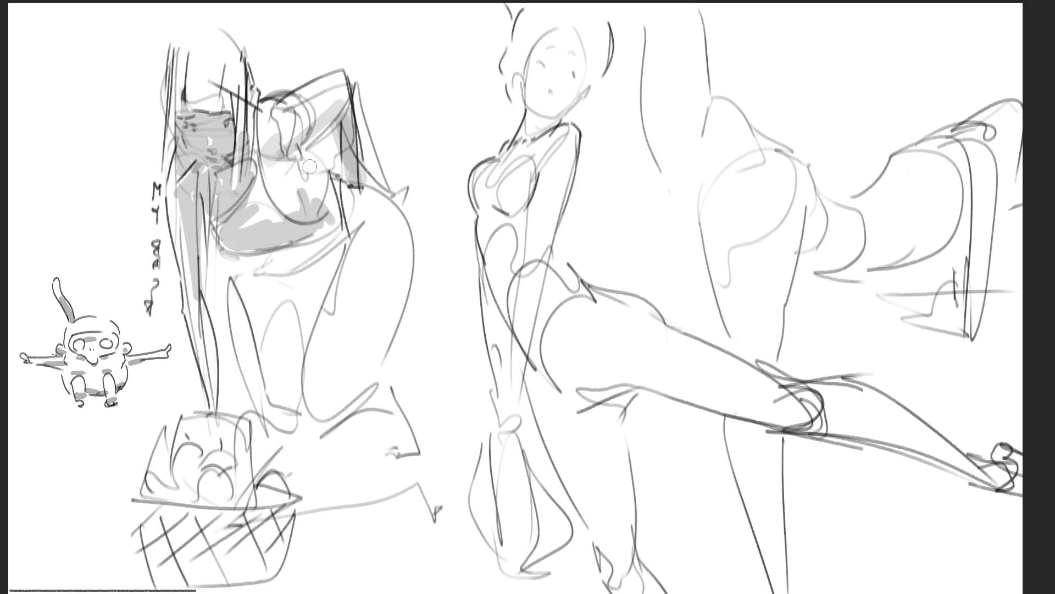
left_click_drag(301, 156, 297, 173)
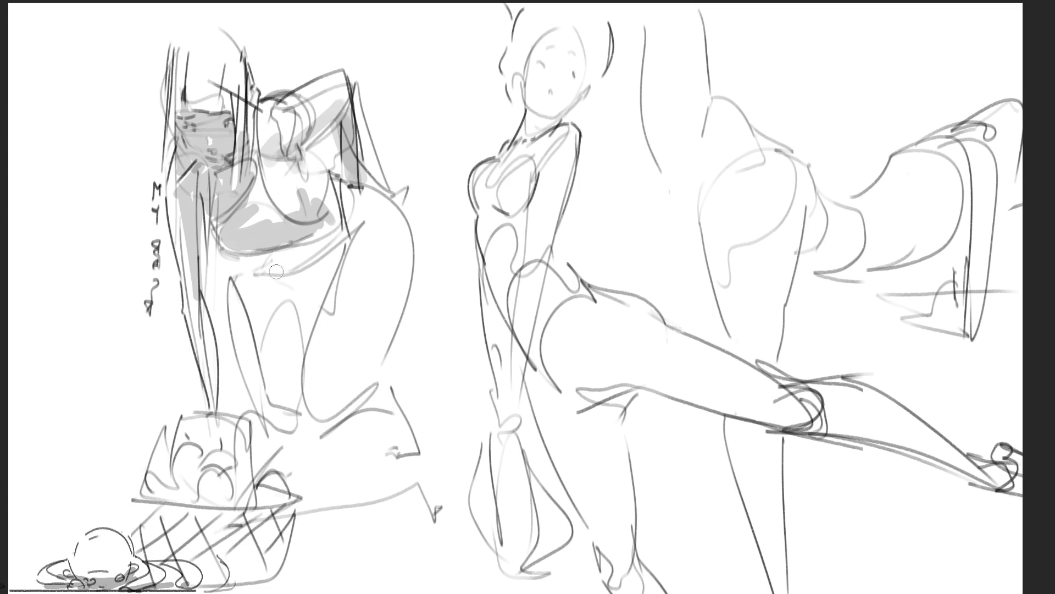
mouse_move(255, 263)
left_mouse_down()
mouse_move(355, 231)
mouse_move(309, 307)
mouse_move(293, 273)
mouse_move(310, 311)
mouse_move(255, 272)
mouse_move(247, 345)
mouse_move(254, 305)
mouse_move(283, 418)
mouse_move(291, 335)
mouse_move(295, 361)
mouse_move(330, 286)
mouse_move(305, 396)
mouse_move(352, 407)
mouse_move(397, 326)
mouse_move(328, 416)
left_mouse_up()
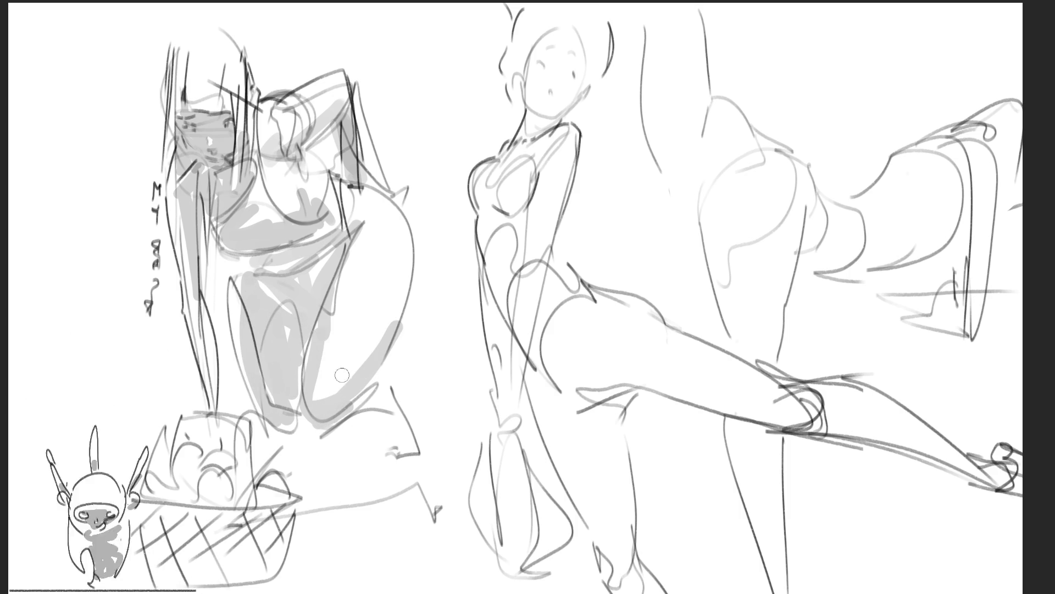
mouse_move(333, 426)
left_mouse_down()
mouse_move(379, 456)
mouse_move(366, 428)
mouse_move(357, 491)
left_mouse_up()
left_click_drag(277, 419, 280, 453)
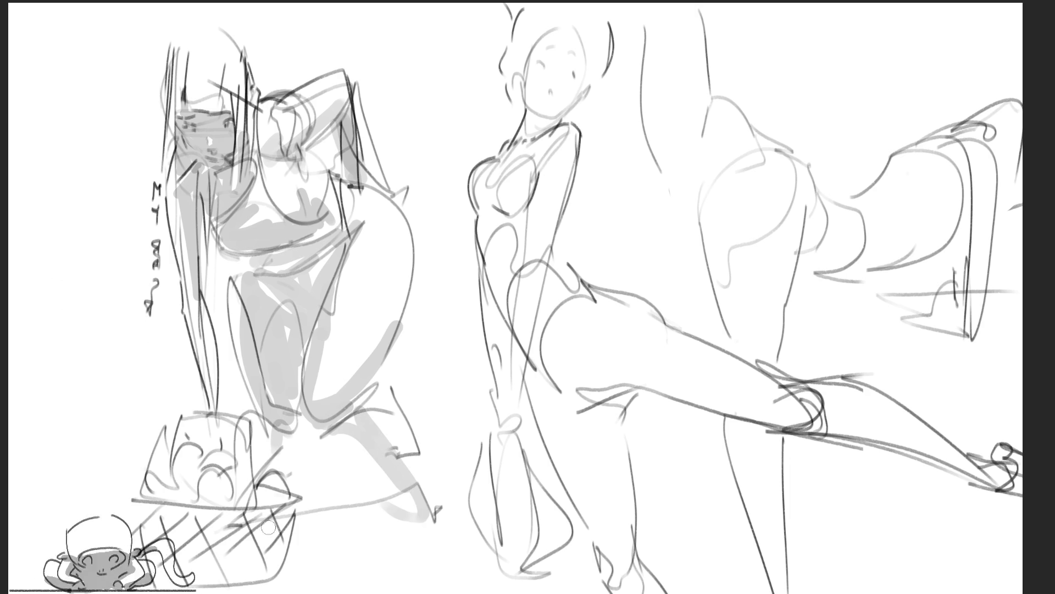
mouse_move(164, 488)
left_mouse_down()
mouse_move(181, 419)
mouse_move(217, 406)
mouse_move(176, 492)
mouse_move(185, 483)
mouse_move(231, 509)
mouse_move(223, 525)
mouse_move(281, 497)
mouse_move(264, 495)
left_mouse_up()
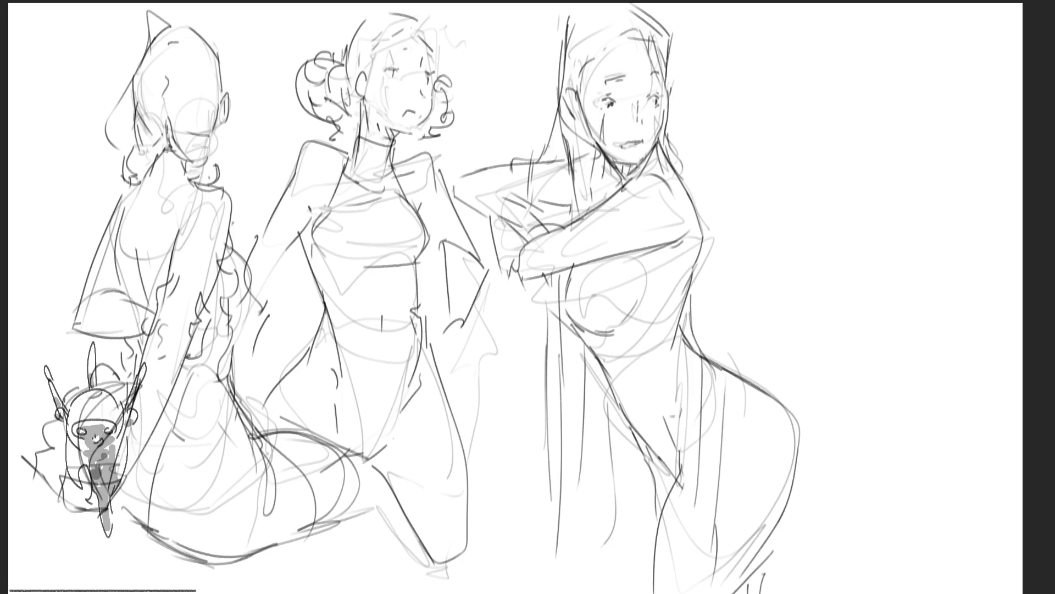
Shift the three-figure page right and draw the middle figure's ears, eyes and brow
left_click_drag(661, 301, 784, 274)
key("Return")
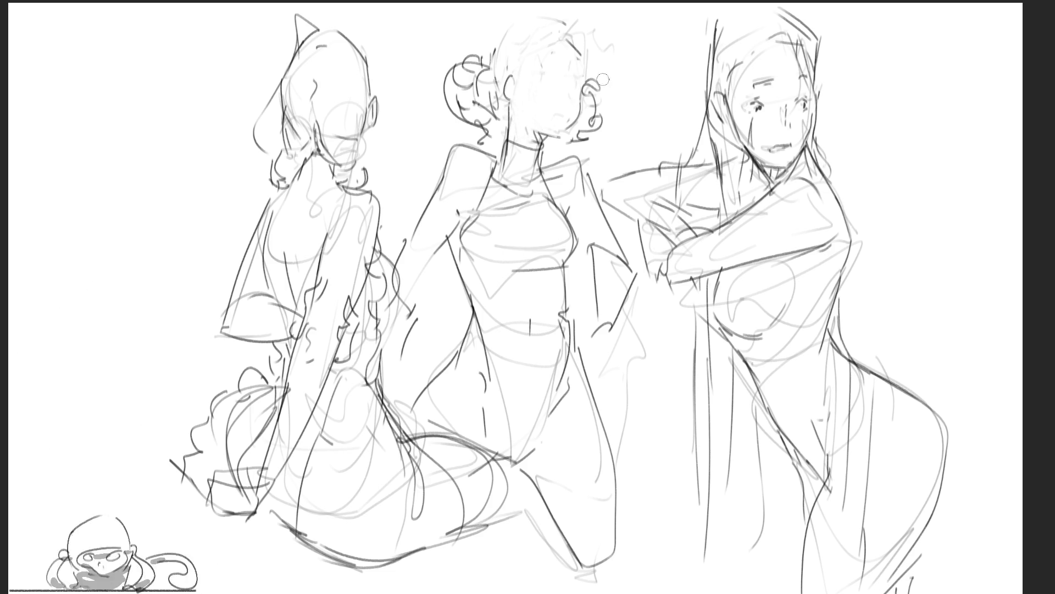
mouse_move(506, 89)
left_mouse_down()
mouse_move(501, 103)
mouse_move(506, 67)
mouse_move(505, 93)
mouse_move(515, 94)
mouse_move(536, 46)
mouse_move(578, 28)
left_mouse_up()
left_click_drag(537, 77, 548, 81)
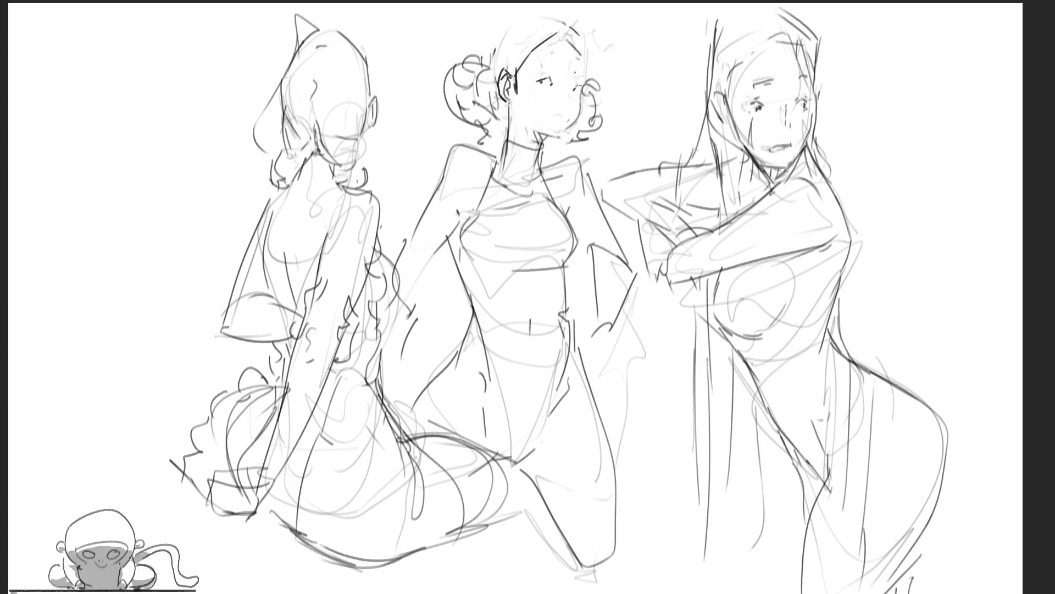
mouse_move(549, 67)
left_mouse_down()
mouse_move(583, 82)
mouse_move(568, 130)
left_mouse_up()
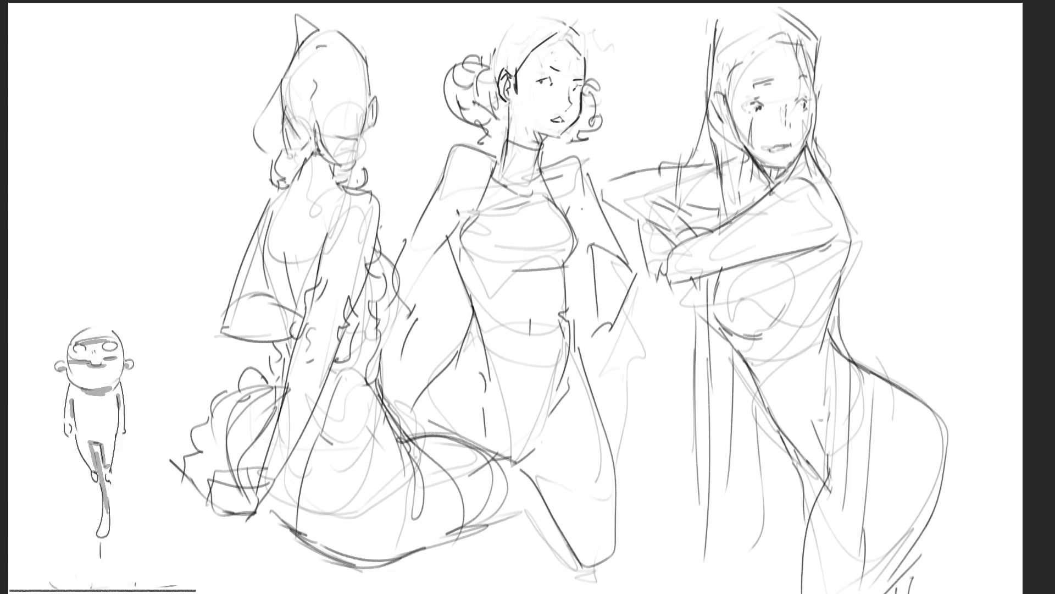
Draw the middle figure's hair, neck lines and the neck-to-right-shoulder line
mouse_move(494, 59)
left_mouse_down()
mouse_move(483, 80)
mouse_move(500, 38)
mouse_move(536, 4)
mouse_move(577, 10)
mouse_move(592, 72)
left_mouse_up()
left_click_drag(597, 65, 587, 78)
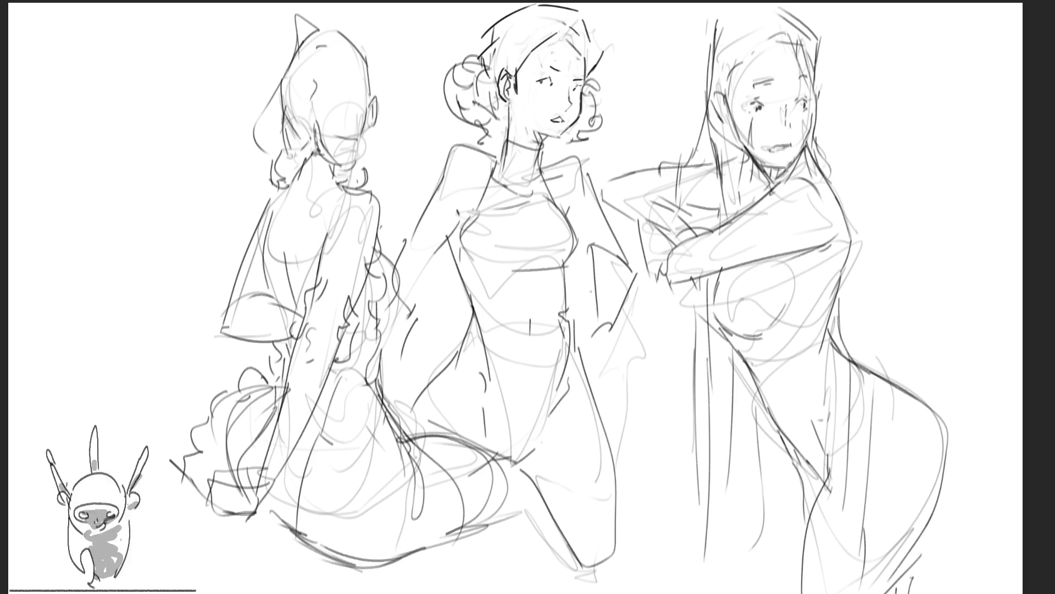
mouse_move(545, 136)
left_mouse_down()
mouse_move(540, 153)
mouse_move(544, 136)
left_mouse_up()
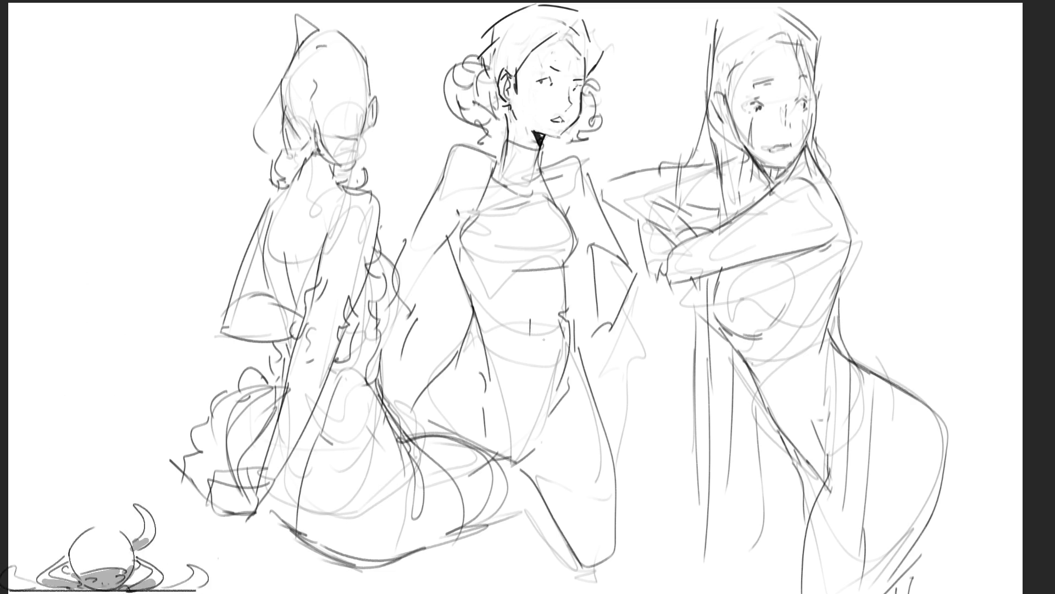
left_click_drag(541, 164, 591, 172)
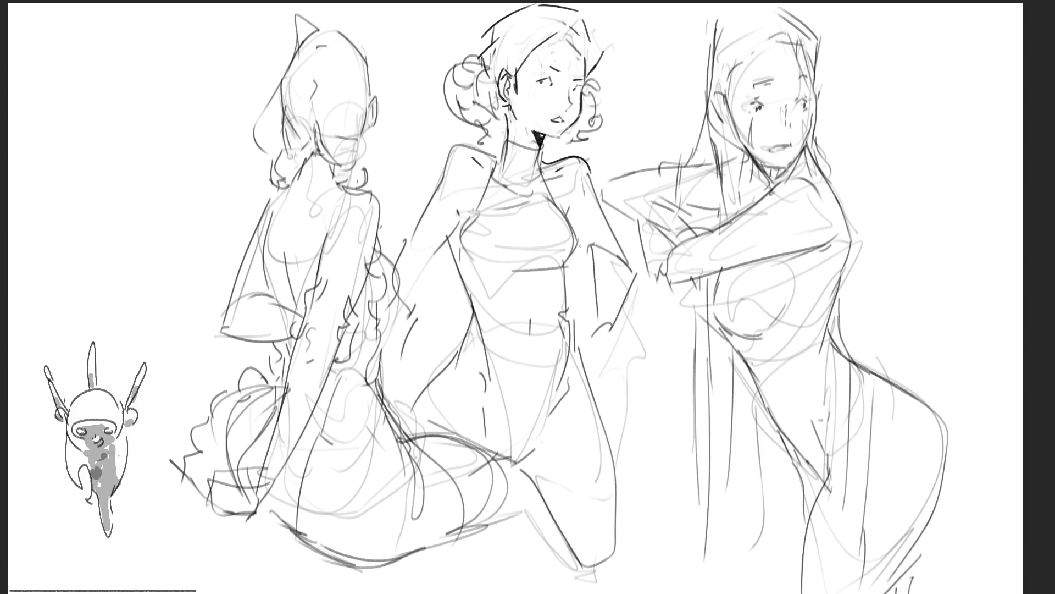
Shade the middle figure's chest sides, neck, hair curls beside the ears and forehead in grey
left_click_drag(455, 212, 458, 239)
left_click_drag(575, 213, 583, 239)
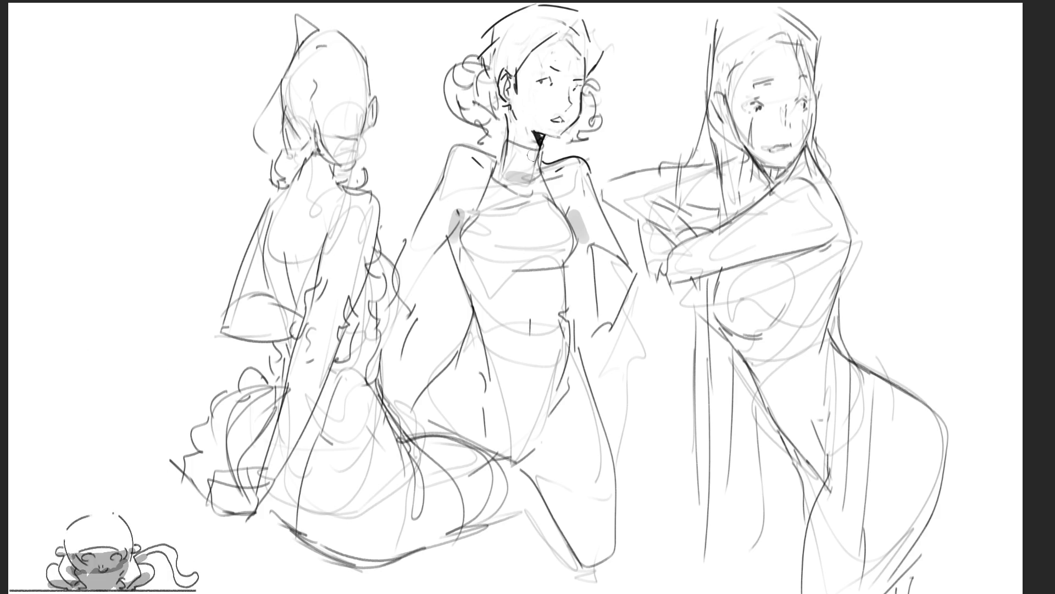
left_click_drag(526, 131, 517, 177)
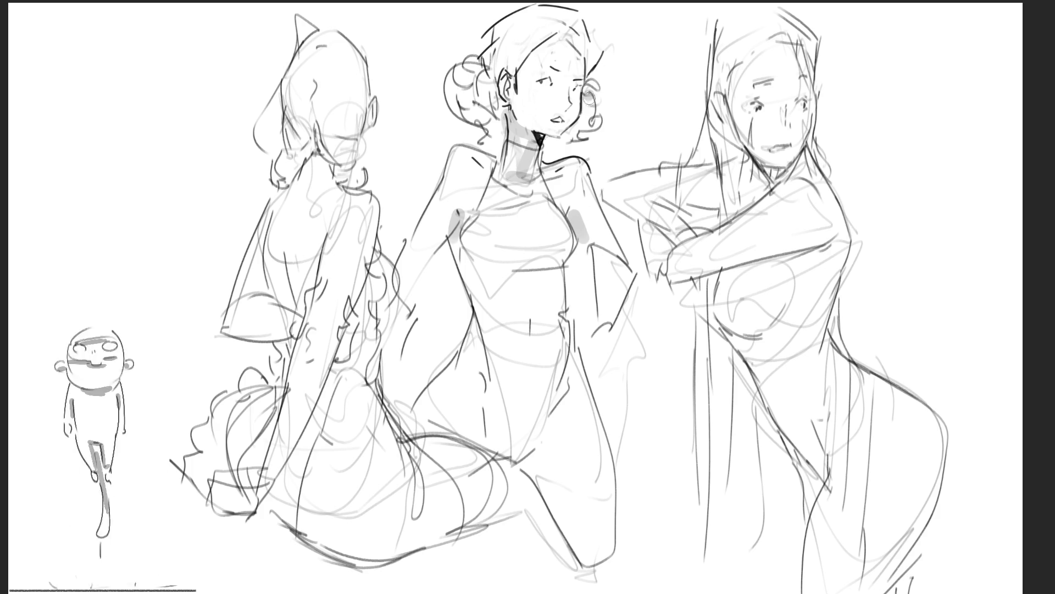
left_click_drag(590, 98, 576, 140)
left_click_drag(492, 88, 500, 116)
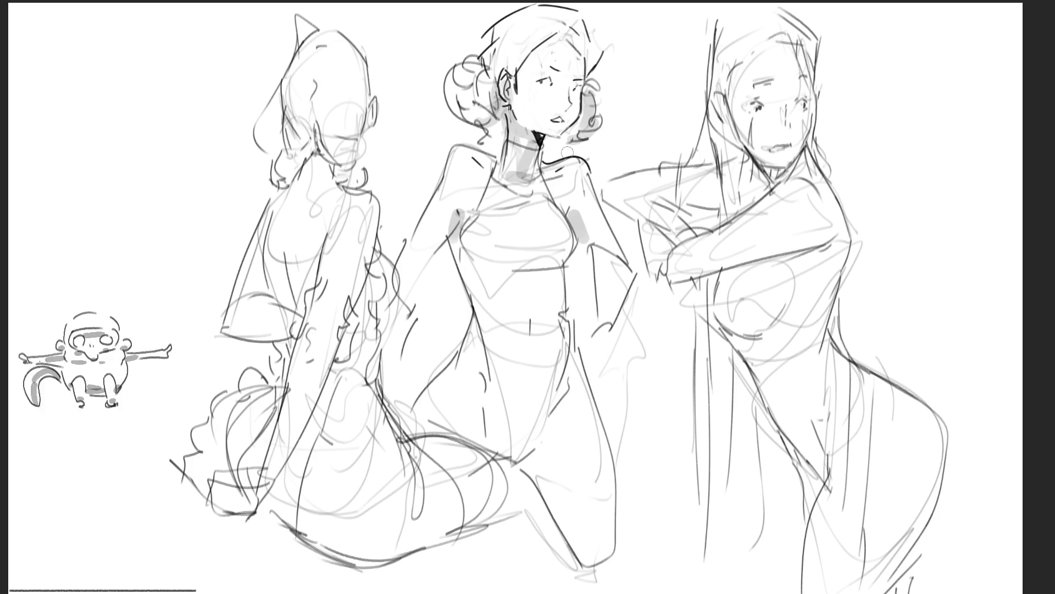
left_click_drag(563, 32, 578, 82)
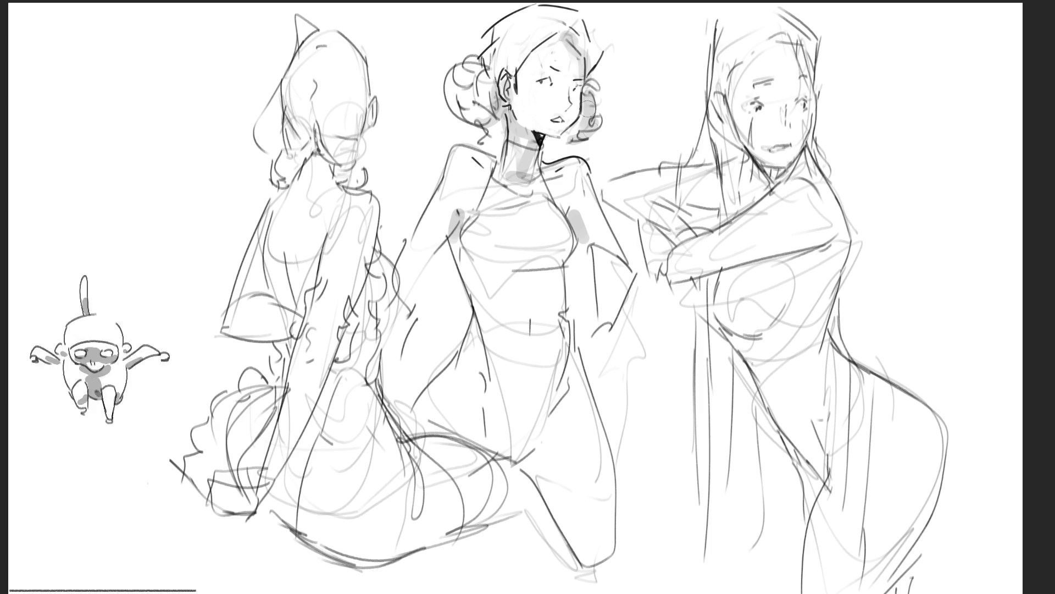
Shade her chest band, abdomen and waist, undo a torso stroke, and erase to lighten her upper-body lines
mouse_move(488, 267)
left_mouse_down()
mouse_move(566, 254)
mouse_move(603, 302)
left_mouse_up()
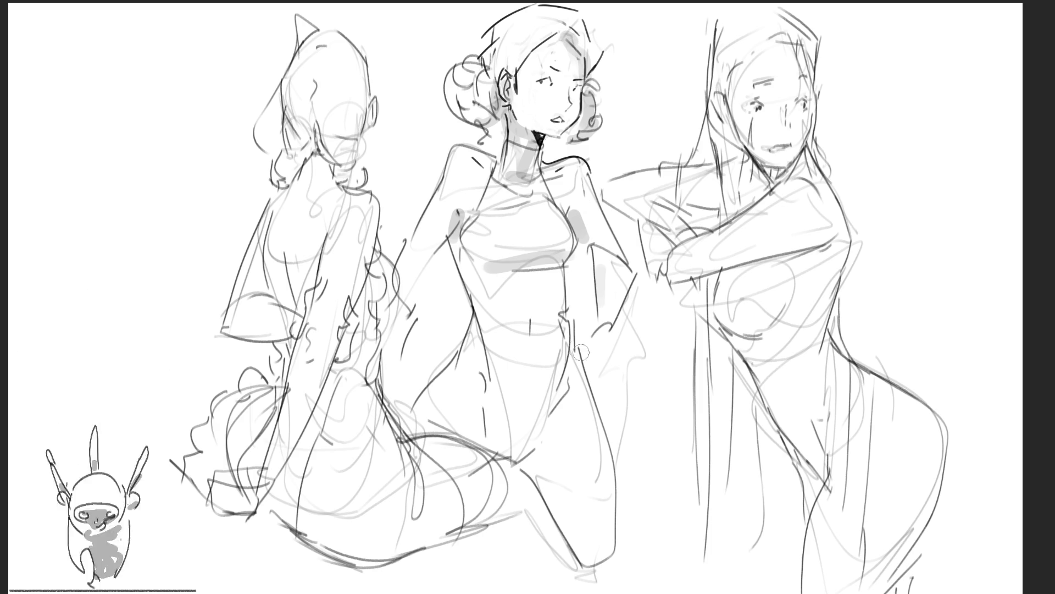
mouse_move(485, 415)
left_mouse_down()
mouse_move(495, 440)
mouse_move(560, 394)
mouse_move(585, 544)
mouse_move(549, 439)
mouse_move(590, 558)
mouse_move(464, 448)
left_mouse_up()
left_click_drag(481, 319, 477, 349)
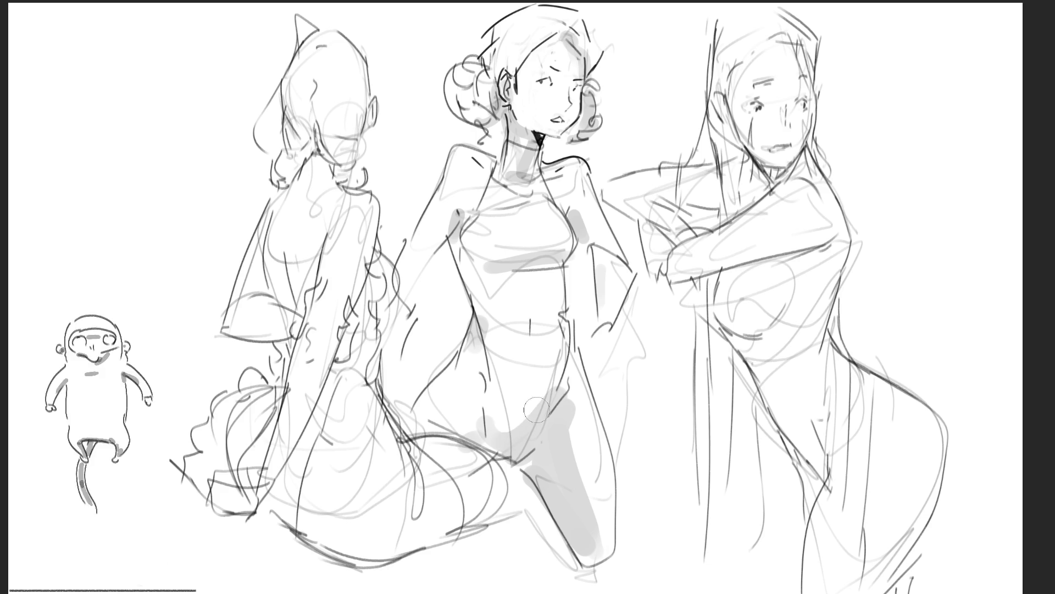
left_click_drag(558, 266, 537, 330)
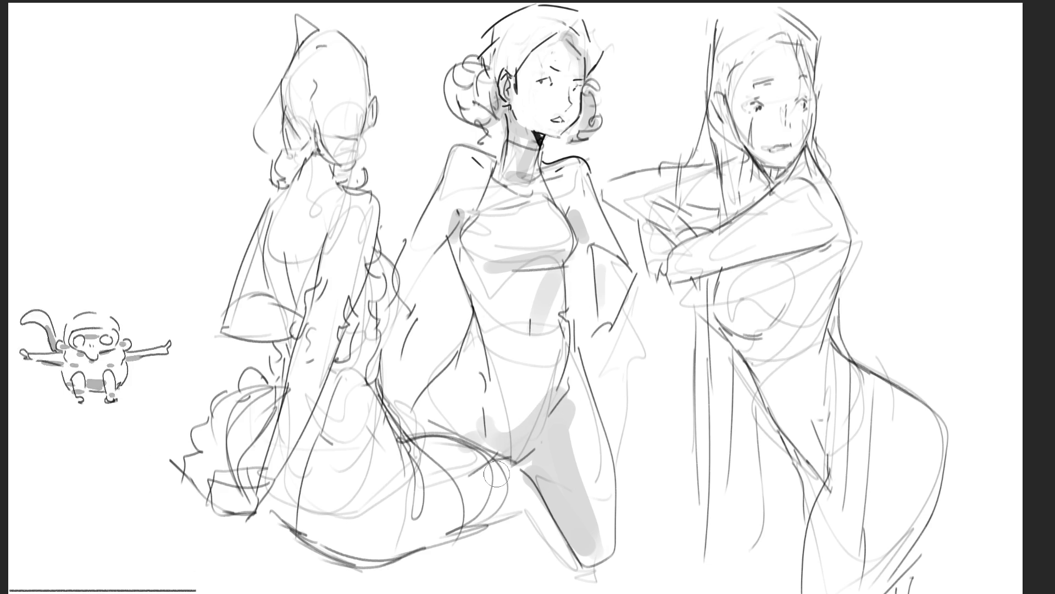
key("ctrl+z")
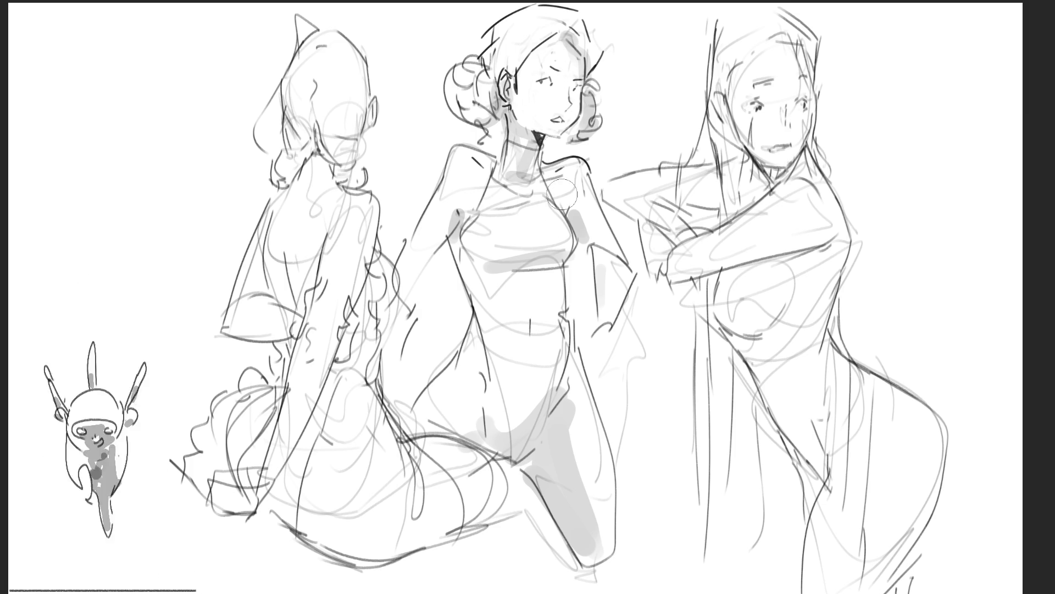
mouse_move(601, 105)
left_mouse_down()
mouse_move(543, 352)
mouse_move(530, 377)
mouse_move(519, 362)
mouse_move(658, 526)
left_mouse_up()
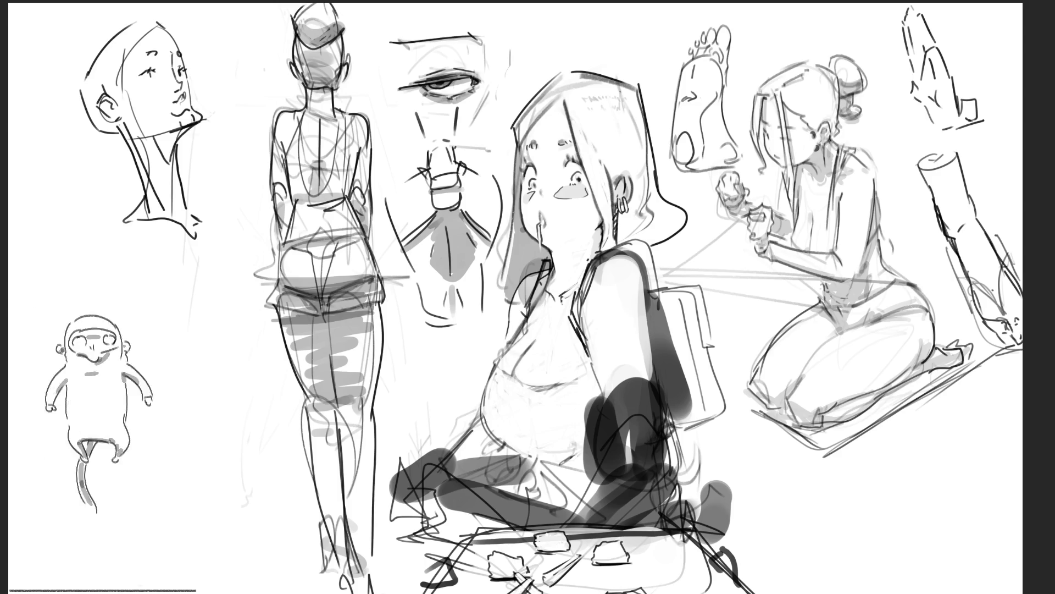
Hand-letter a large 'BRB' at the canvas's lower right with a diagonal underline
left_click_drag(775, 492, 792, 556)
mouse_move(761, 512)
left_mouse_down()
mouse_move(799, 514)
mouse_move(780, 558)
left_mouse_up()
left_click_drag(830, 474, 845, 561)
mouse_move(820, 488)
left_mouse_down()
mouse_move(847, 489)
mouse_move(886, 551)
left_mouse_up()
mouse_move(864, 484)
left_mouse_down()
mouse_move(908, 486)
mouse_move(968, 467)
left_mouse_up()
left_click_drag(928, 514, 888, 555)
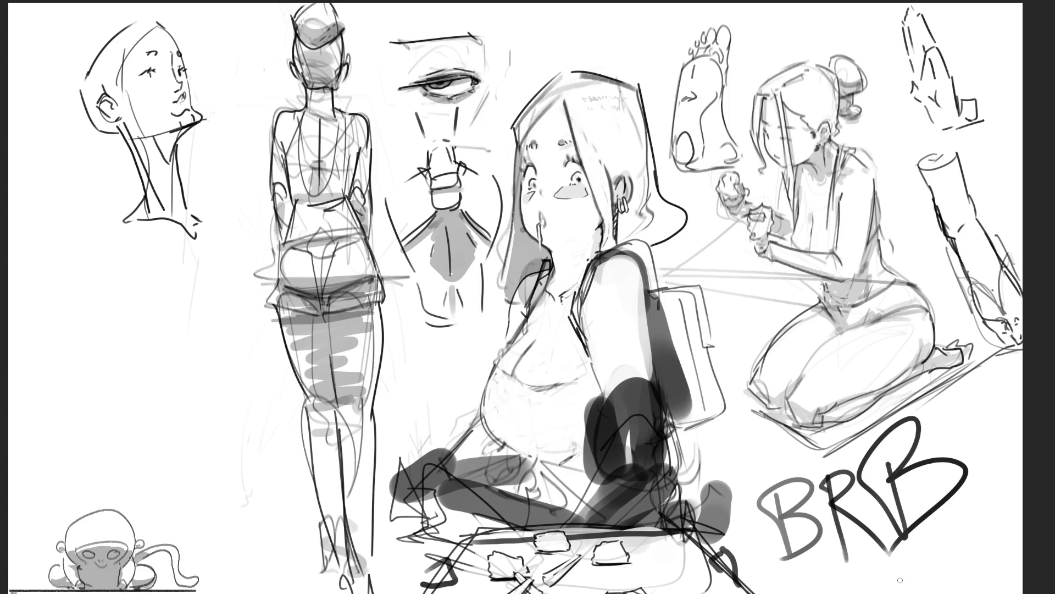
left_click_drag(797, 589, 940, 536)
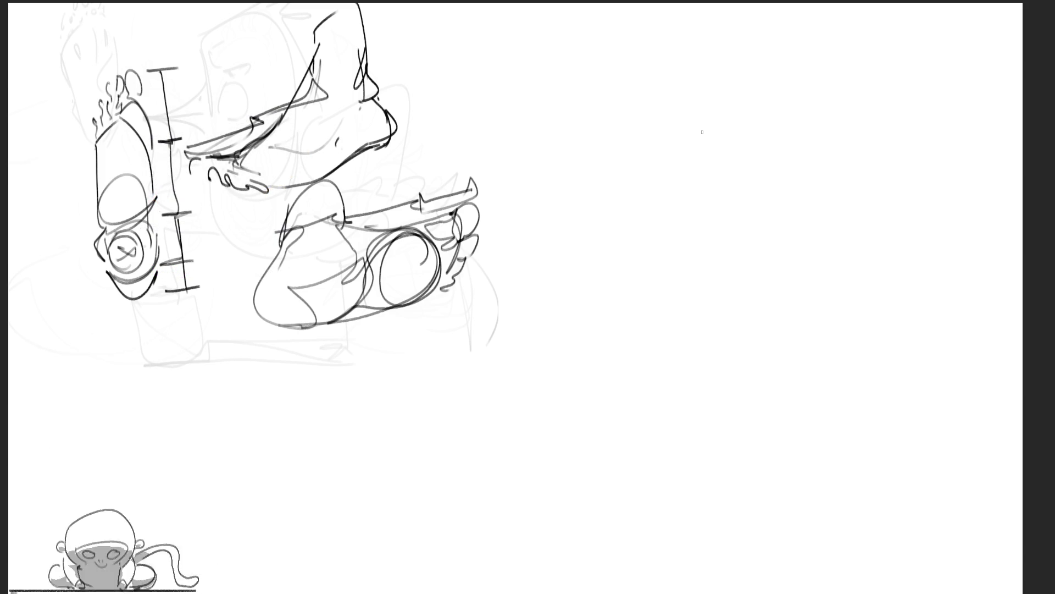
Sketch the hand study's arched top, left side and a finger reaching downward
mouse_move(568, 88)
left_mouse_down()
mouse_move(560, 153)
mouse_move(602, 88)
mouse_move(566, 174)
left_mouse_up()
mouse_move(599, 88)
left_mouse_down()
mouse_move(615, 132)
mouse_move(577, 181)
mouse_move(577, 237)
left_mouse_up()
left_click_drag(610, 135, 580, 209)
mouse_move(557, 140)
left_mouse_down()
mouse_move(578, 234)
mouse_move(561, 168)
left_mouse_up()
mouse_move(548, 102)
left_mouse_down()
mouse_move(613, 152)
mouse_move(591, 187)
left_mouse_up()
mouse_move(560, 179)
left_mouse_down()
mouse_move(580, 259)
mouse_move(612, 142)
left_mouse_up()
mouse_move(611, 131)
left_mouse_down()
mouse_move(632, 197)
mouse_move(599, 293)
mouse_move(663, 226)
mouse_move(593, 287)
mouse_move(654, 269)
left_mouse_up()
mouse_move(656, 272)
left_mouse_down()
mouse_move(666, 262)
mouse_move(684, 273)
left_mouse_up()
left_click_drag(669, 239, 688, 280)
left_click_drag(698, 302, 705, 324)
left_click_drag(640, 267, 714, 346)
left_click_drag(690, 274, 723, 349)
left_click_drag(610, 265, 642, 300)
Block in the hand's lower part, construction lines, and lower and right-side fingers
left_click_drag(637, 255, 680, 343)
left_click_drag(603, 276, 613, 290)
left_click_drag(646, 333, 674, 364)
mouse_move(594, 276)
left_mouse_down()
mouse_move(627, 377)
mouse_move(624, 355)
left_mouse_up()
mouse_move(596, 272)
left_mouse_down()
mouse_move(652, 234)
mouse_move(665, 178)
left_mouse_up()
mouse_move(629, 164)
left_mouse_down()
mouse_move(691, 247)
mouse_move(699, 279)
left_mouse_up()
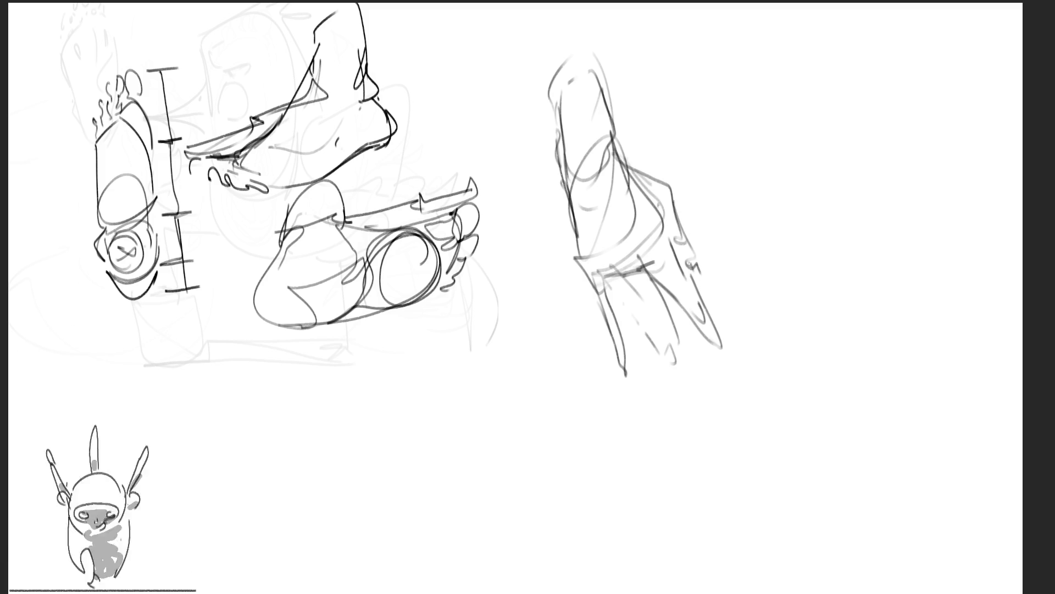
mouse_move(607, 300)
left_mouse_down()
mouse_move(615, 292)
mouse_move(623, 336)
left_mouse_up()
left_click_drag(590, 281, 613, 366)
mouse_move(606, 299)
left_mouse_down()
mouse_move(624, 379)
mouse_move(652, 360)
mouse_move(676, 393)
left_mouse_up()
mouse_move(654, 278)
left_mouse_down()
mouse_move(689, 362)
mouse_move(671, 290)
mouse_move(725, 373)
left_mouse_up()
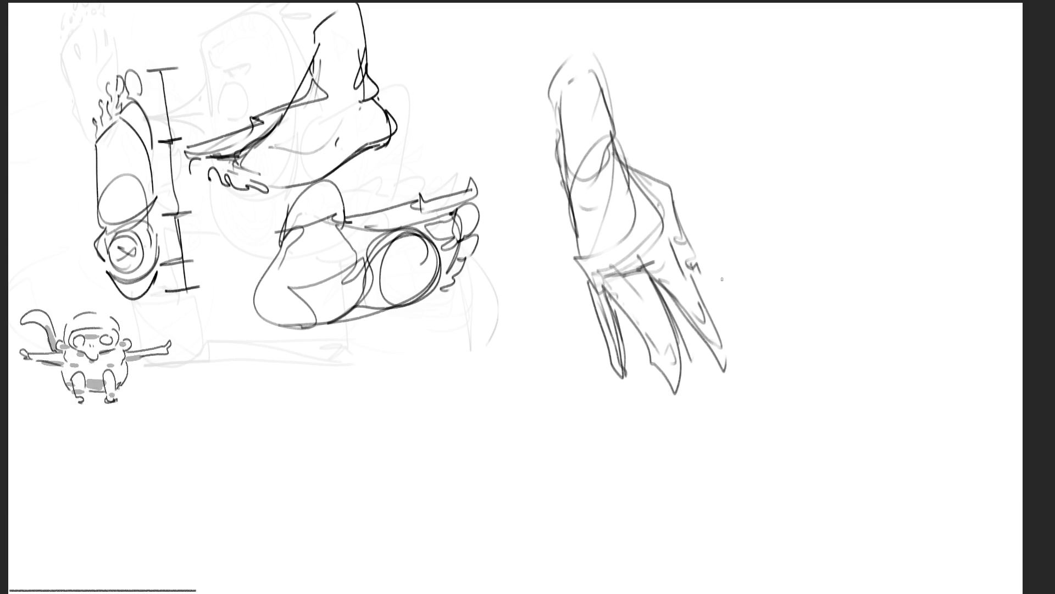
Darken the hand's wrist and outer edges, mark the knuckles, and undo a stray finger stroke
mouse_move(558, 165)
left_mouse_down()
mouse_move(611, 122)
mouse_move(626, 162)
mouse_move(660, 191)
left_mouse_up()
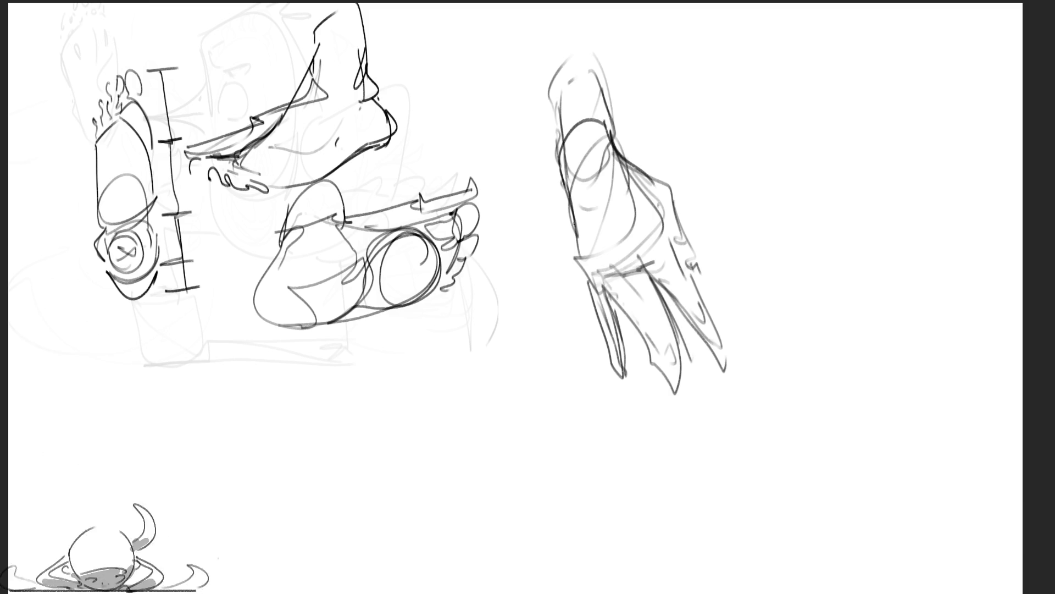
left_click_drag(621, 158, 651, 173)
left_click_drag(658, 176, 674, 209)
left_click_drag(605, 96, 613, 138)
left_click_drag(594, 52, 601, 128)
left_click_drag(547, 82, 555, 145)
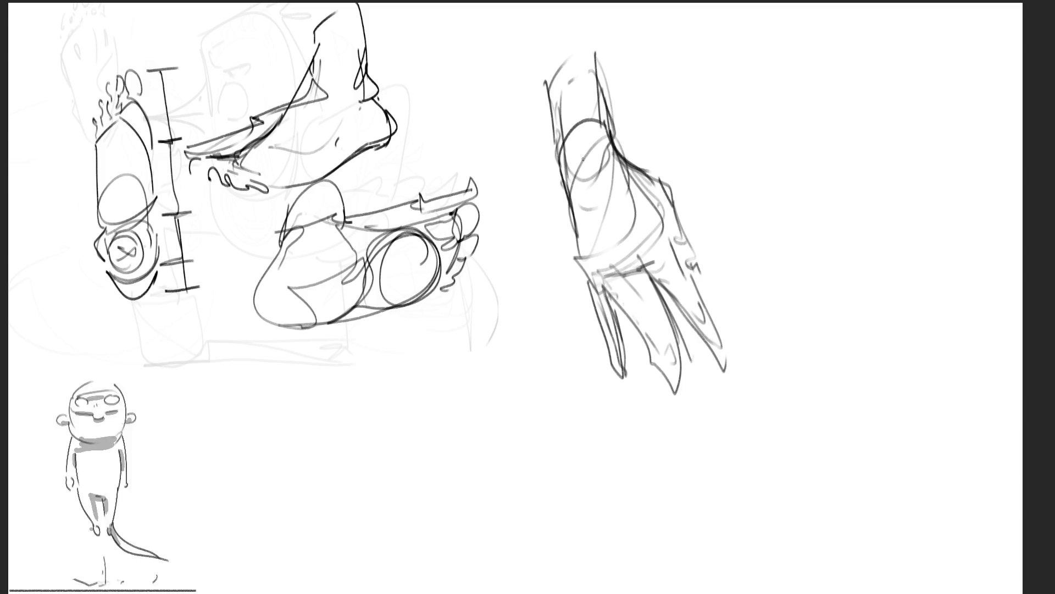
mouse_move(566, 193)
left_mouse_down()
mouse_move(589, 277)
mouse_move(636, 284)
left_mouse_up()
left_click_drag(633, 237, 690, 312)
mouse_move(628, 278)
left_mouse_down()
mouse_move(672, 332)
mouse_move(645, 328)
left_mouse_up()
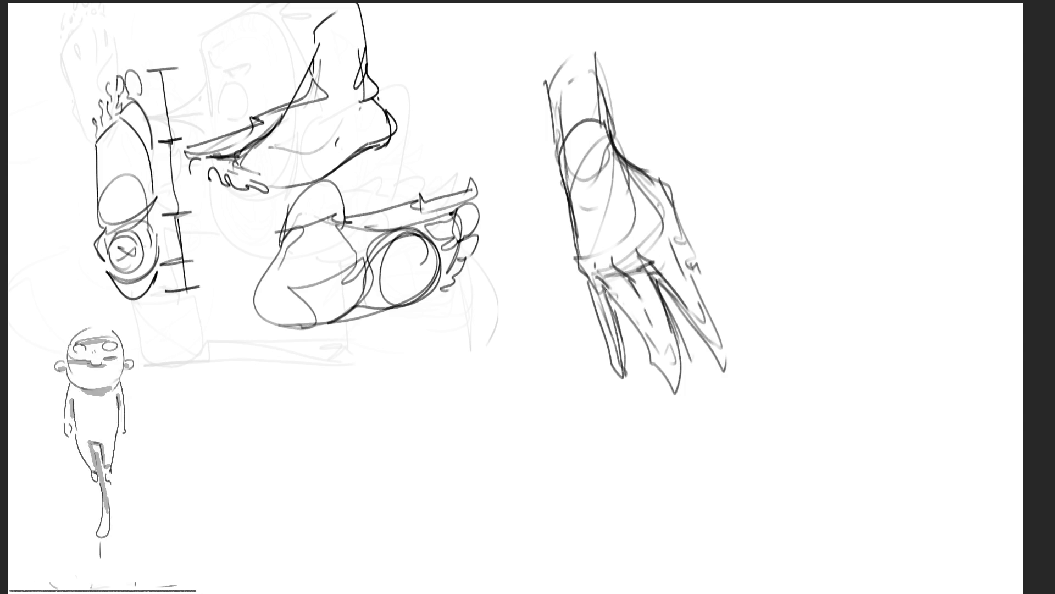
mouse_move(604, 294)
left_mouse_down()
mouse_move(612, 301)
mouse_move(599, 315)
mouse_move(619, 377)
left_mouse_up()
key("ctrl+z")
key("ctrl+z")
key("ctrl+z")
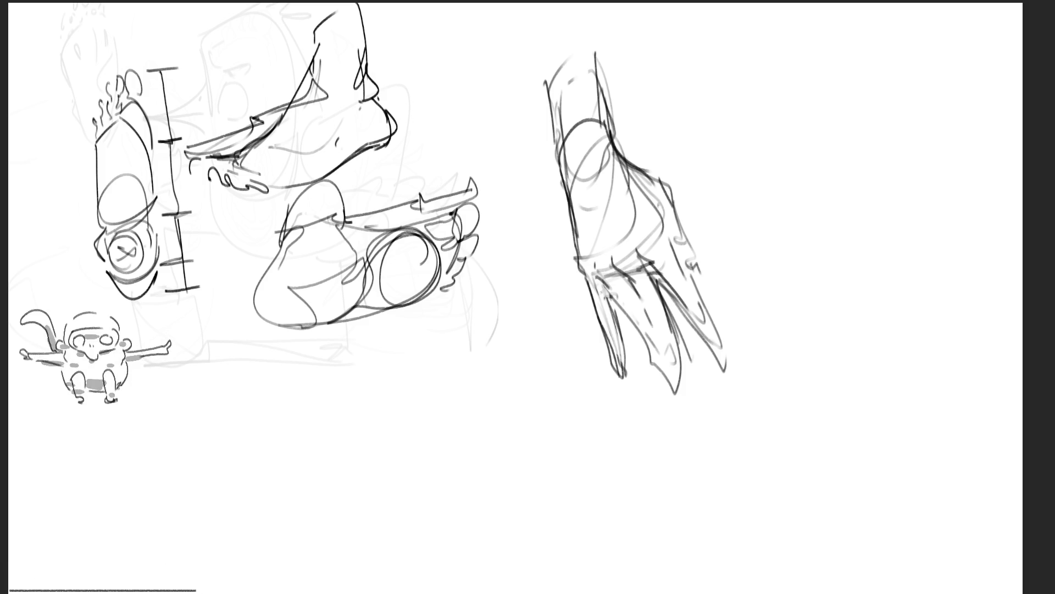
Block in a box-like bent arm to the right of the hand, including its top edge
mouse_move(724, 101)
left_mouse_down()
mouse_move(733, 161)
mouse_move(751, 76)
mouse_move(778, 55)
mouse_move(815, 127)
left_mouse_up()
left_click_drag(808, 120, 811, 194)
left_click_drag(729, 124, 737, 150)
mouse_move(741, 183)
left_mouse_down()
mouse_move(750, 211)
mouse_move(739, 196)
left_mouse_up()
left_click_drag(738, 195, 741, 211)
left_click_drag(731, 146, 735, 172)
mouse_move(760, 236)
left_mouse_down()
mouse_move(803, 197)
mouse_move(820, 221)
left_mouse_up()
left_click_drag(818, 144, 831, 187)
left_click_drag(808, 176, 812, 209)
left_click_drag(778, 59, 802, 84)
left_click_drag(763, 60, 780, 48)
left_click_drag(736, 86, 820, 40)
mouse_move(820, 41)
left_mouse_down()
mouse_move(837, 80)
mouse_move(818, 62)
mouse_move(809, 78)
mouse_move(830, 91)
left_mouse_up()
Detail the bent arm's top-right corner, extend its right edge, and build up edges and hatching
mouse_move(830, 85)
left_mouse_down()
mouse_move(841, 96)
mouse_move(820, 104)
left_mouse_up()
mouse_move(835, 94)
left_mouse_down()
mouse_move(821, 112)
mouse_move(798, 75)
mouse_move(815, 99)
left_mouse_up()
mouse_move(815, 91)
left_mouse_down()
mouse_move(812, 103)
mouse_move(823, 92)
left_mouse_up()
left_click_drag(786, 43, 801, 62)
left_click_drag(826, 98, 826, 114)
mouse_move(831, 106)
left_mouse_down()
mouse_move(811, 162)
mouse_move(817, 212)
left_mouse_up()
mouse_move(802, 220)
left_mouse_down()
mouse_move(823, 210)
mouse_move(809, 225)
mouse_move(748, 236)
left_mouse_up()
mouse_move(773, 227)
left_mouse_down()
mouse_move(789, 294)
mouse_move(814, 220)
left_mouse_up()
left_click_drag(731, 96, 786, 50)
left_click_drag(764, 71, 769, 132)
left_click_drag(805, 71, 825, 110)
left_click_drag(780, 263, 824, 220)
left_click_drag(821, 231, 890, 314)
left_click_drag(813, 209, 836, 208)
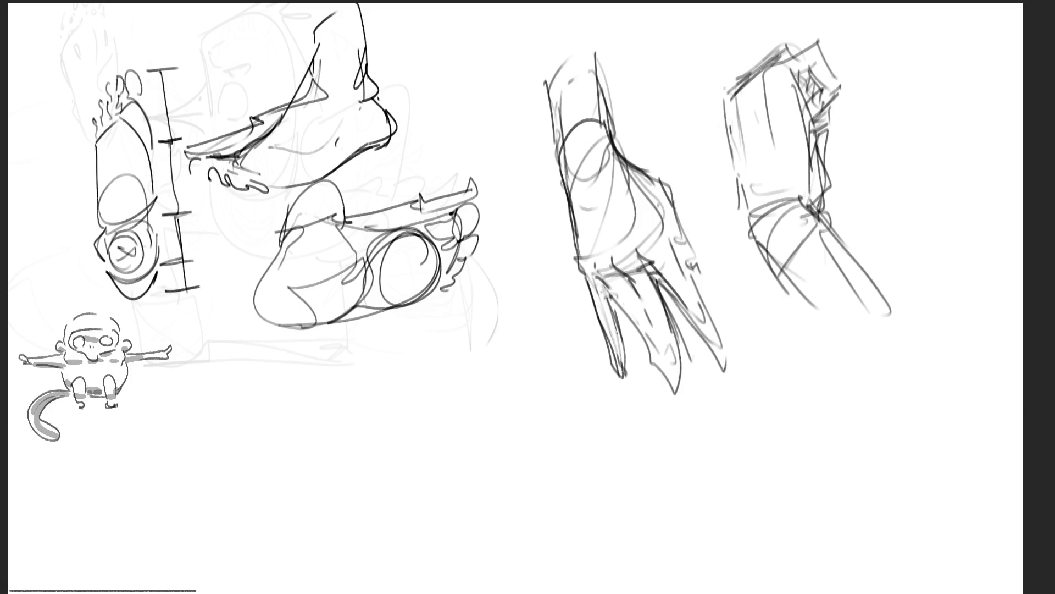
Draw a long forearm below the bent arm, with a wrist oval, reaching the page bottom
mouse_move(787, 380)
left_mouse_down()
mouse_move(796, 428)
mouse_move(798, 360)
mouse_move(816, 333)
mouse_move(791, 410)
mouse_move(808, 473)
left_mouse_up()
left_click_drag(822, 436, 813, 472)
left_click_drag(818, 341, 874, 320)
mouse_move(878, 318)
left_mouse_down()
mouse_move(894, 426)
mouse_move(885, 481)
left_mouse_up()
mouse_move(890, 386)
left_mouse_down()
mouse_move(896, 450)
mouse_move(880, 547)
left_mouse_up()
mouse_move(803, 466)
left_mouse_down()
mouse_move(813, 529)
mouse_move(857, 536)
mouse_move(869, 578)
left_mouse_up()
left_click_drag(882, 536, 873, 593)
Draw a second long arm's contours mid-page and begin an arm below the reclining pose
mouse_move(466, 356)
left_mouse_down()
mouse_move(457, 398)
mouse_move(497, 466)
left_mouse_up()
mouse_move(454, 397)
left_mouse_down()
mouse_move(469, 306)
mouse_move(483, 284)
mouse_move(551, 335)
mouse_move(569, 410)
left_mouse_up()
left_click_drag(460, 369, 543, 516)
mouse_move(504, 461)
left_mouse_down()
mouse_move(561, 527)
mouse_move(567, 566)
mouse_move(562, 495)
mouse_move(604, 530)
mouse_move(613, 581)
left_mouse_up()
left_click_drag(556, 357, 630, 593)
left_click_drag(556, 536, 547, 585)
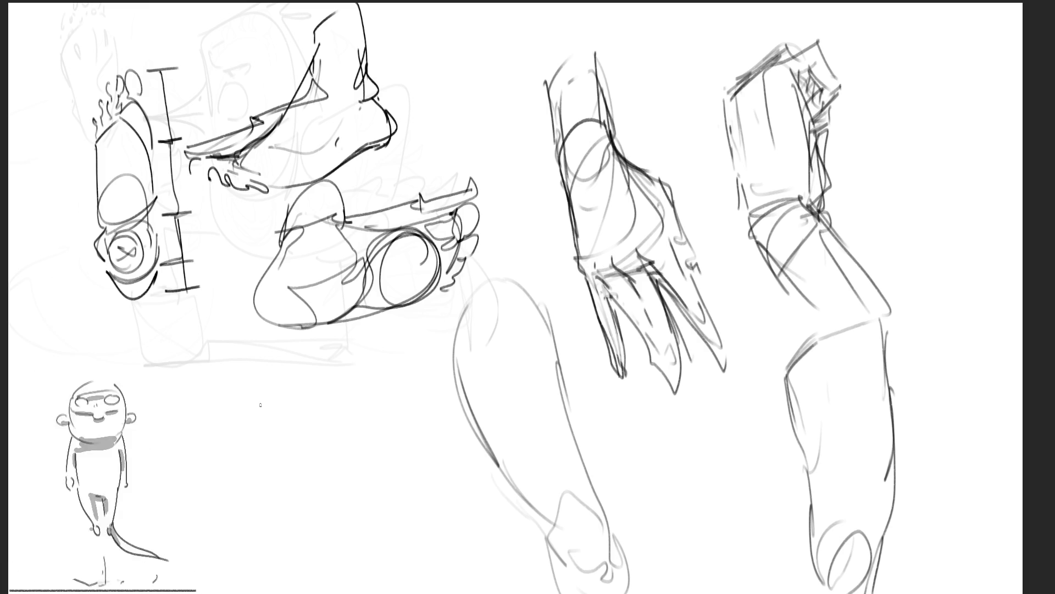
mouse_move(254, 426)
left_mouse_down()
mouse_move(297, 500)
mouse_move(279, 404)
left_mouse_up()
Draw the new arm's top and diagonal contours down to the forearm's lower edge
left_click_drag(243, 443, 315, 510)
mouse_move(286, 400)
left_mouse_down()
mouse_move(330, 427)
mouse_move(350, 360)
mouse_move(361, 395)
left_mouse_up()
mouse_move(354, 356)
left_mouse_down()
mouse_move(341, 384)
mouse_move(361, 406)
mouse_move(335, 425)
left_mouse_up()
left_click_drag(362, 384, 372, 458)
left_click_drag(313, 432, 342, 423)
left_click_drag(340, 423, 353, 457)
left_click_drag(352, 437, 379, 477)
mouse_move(378, 478)
left_mouse_down()
mouse_move(326, 516)
mouse_move(352, 536)
left_mouse_up()
mouse_move(383, 478)
left_mouse_down()
mouse_move(356, 527)
mouse_move(395, 558)
mouse_move(382, 516)
mouse_move(505, 564)
left_mouse_up()
left_click_drag(351, 537, 453, 588)
Add the shoulder curve and dark accents along the arm, then lasso all the arm studies
left_click_drag(283, 376, 268, 408)
mouse_move(292, 347)
left_mouse_down()
mouse_move(269, 402)
mouse_move(306, 347)
mouse_move(330, 345)
mouse_move(329, 366)
mouse_move(278, 367)
mouse_move(257, 403)
left_mouse_up()
left_click_drag(258, 405, 246, 434)
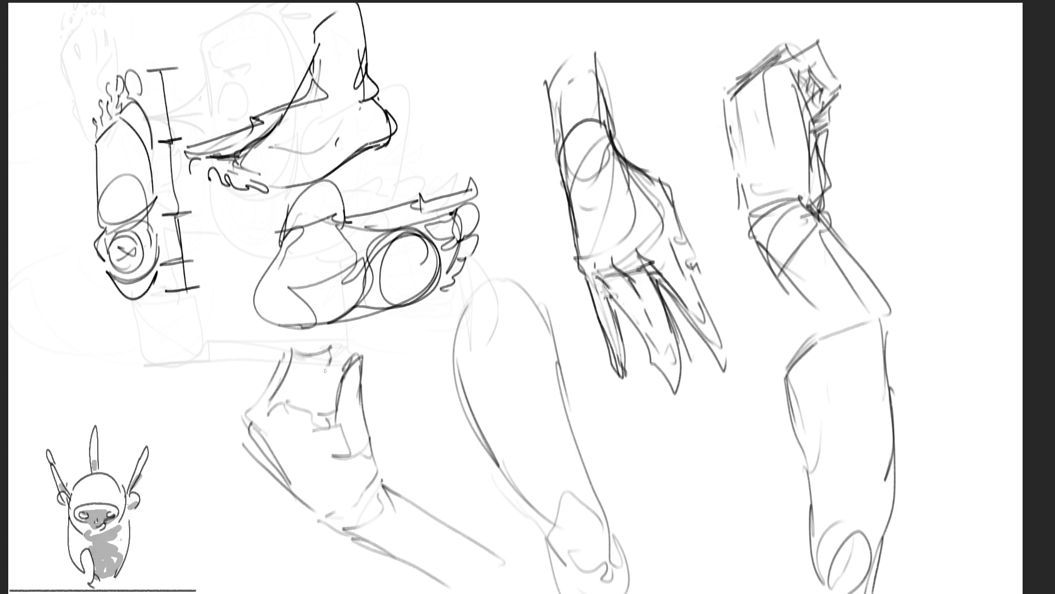
mouse_move(286, 403)
left_mouse_down()
mouse_move(299, 381)
mouse_move(326, 380)
mouse_move(294, 409)
left_mouse_up()
left_click_drag(330, 376, 322, 389)
left_click_drag(342, 345, 335, 366)
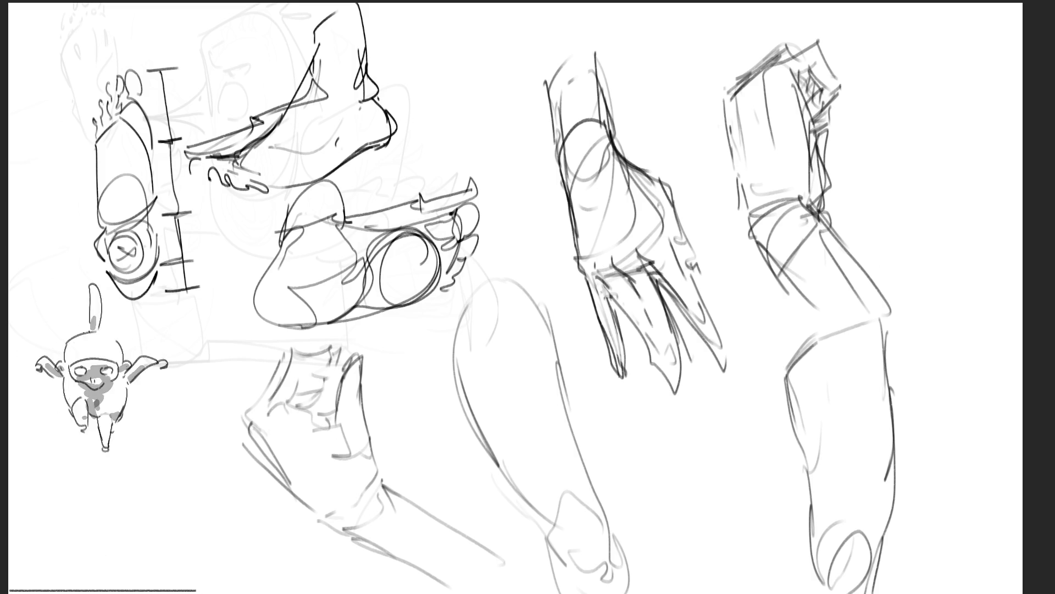
mouse_move(995, 199)
left_mouse_down()
mouse_move(476, 40)
mouse_move(528, 243)
mouse_move(422, 330)
mouse_move(249, 370)
mouse_move(871, 508)
mouse_move(924, 534)
mouse_move(921, 503)
mouse_move(385, 591)
mouse_move(374, 550)
mouse_move(541, 578)
mouse_move(258, 550)
left_mouse_up()
Scale the selected arm studies down, move them up-left below the reclining sketches, and deselect
key("ctrl+t")
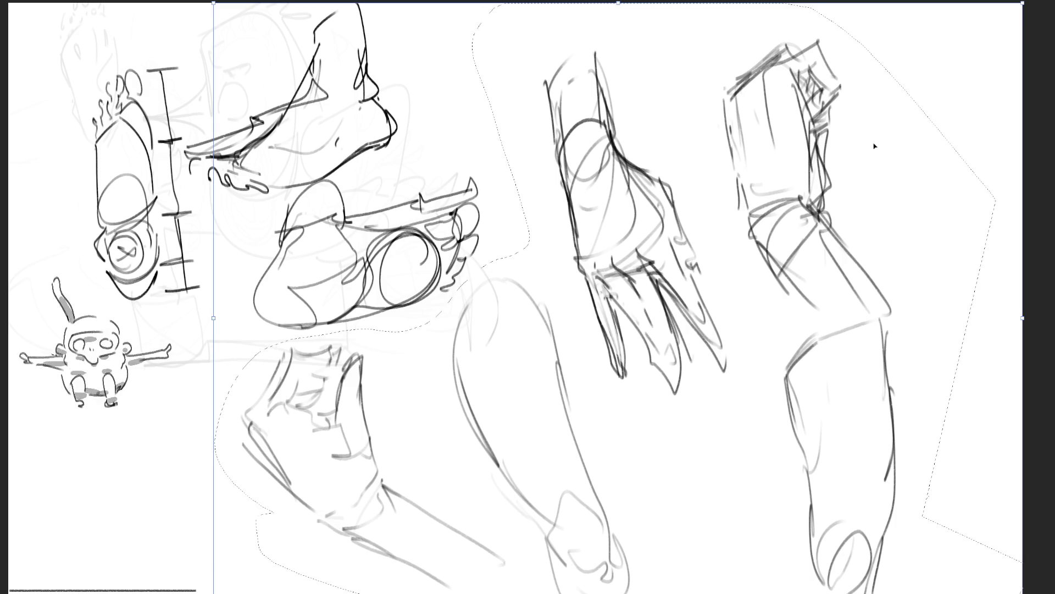
mouse_move(1020, 15)
left_mouse_down()
mouse_move(448, 448)
mouse_move(522, 377)
mouse_move(525, 273)
left_mouse_up()
left_click_drag(523, 379, 462, 355)
key("Return")
key("ctrl+d")
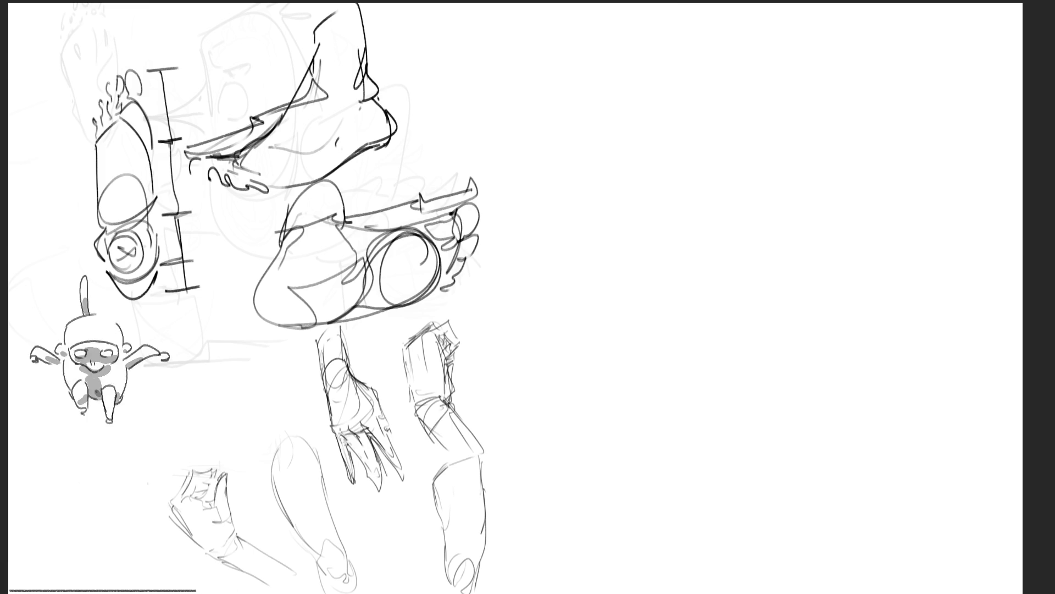
mouse_move(531, 57)
left_mouse_down()
mouse_move(544, 90)
mouse_move(547, 33)
left_mouse_up()
Sketch a bent forearm near the top centre, drawing both of its contours
mouse_move(564, 27)
left_mouse_down()
mouse_move(580, 69)
mouse_move(557, 99)
mouse_move(585, 92)
mouse_move(588, 102)
left_mouse_up()
left_click_drag(536, 70, 591, 190)
left_click_drag(594, 93, 625, 207)
left_click_drag(549, 102, 542, 165)
mouse_move(555, 165)
left_mouse_down()
mouse_move(575, 160)
mouse_move(567, 192)
mouse_move(542, 209)
left_mouse_up()
mouse_move(568, 196)
left_mouse_down()
mouse_move(563, 213)
mouse_move(608, 211)
mouse_move(624, 232)
left_mouse_up()
Shape the forearm's lower end with a base line and marks at the elbow
mouse_move(629, 187)
left_mouse_down()
mouse_move(631, 238)
mouse_move(599, 231)
mouse_move(562, 242)
left_mouse_up()
left_click_drag(566, 243, 622, 247)
left_click_drag(628, 207, 630, 228)
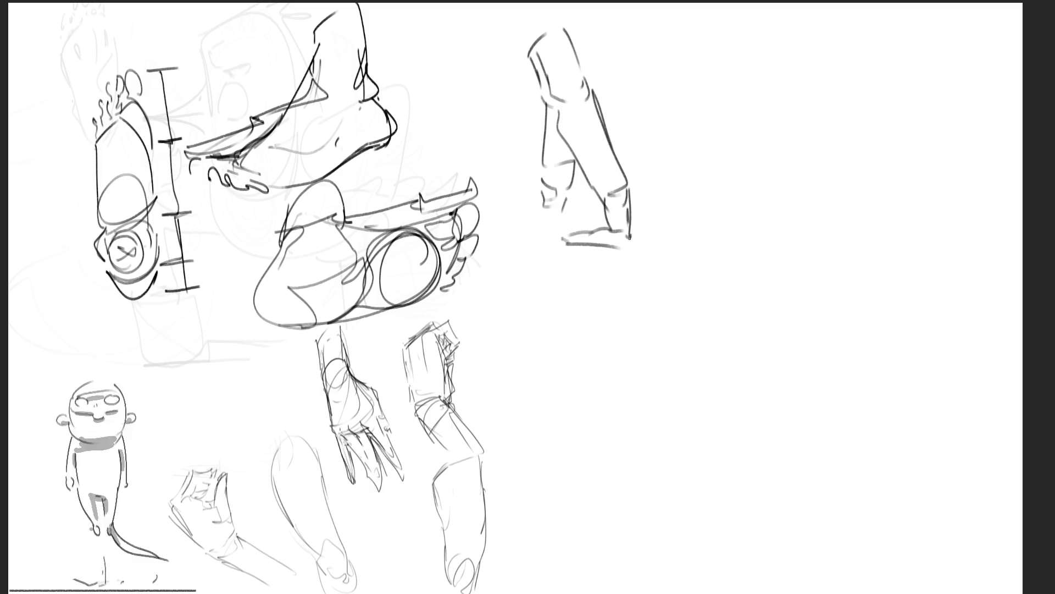
mouse_move(567, 188)
left_mouse_down()
mouse_move(577, 225)
mouse_move(602, 231)
mouse_move(591, 272)
left_mouse_up()
mouse_move(549, 217)
left_mouse_down()
mouse_move(561, 247)
mouse_move(566, 223)
mouse_move(564, 268)
mouse_move(533, 254)
left_mouse_up()
Hatch the forearm's lower end and inner shadow, and begin a boxy shape at upper right
mouse_move(535, 269)
left_mouse_down()
mouse_move(554, 274)
mouse_move(571, 264)
mouse_move(593, 285)
left_mouse_up()
left_click_drag(624, 256, 605, 273)
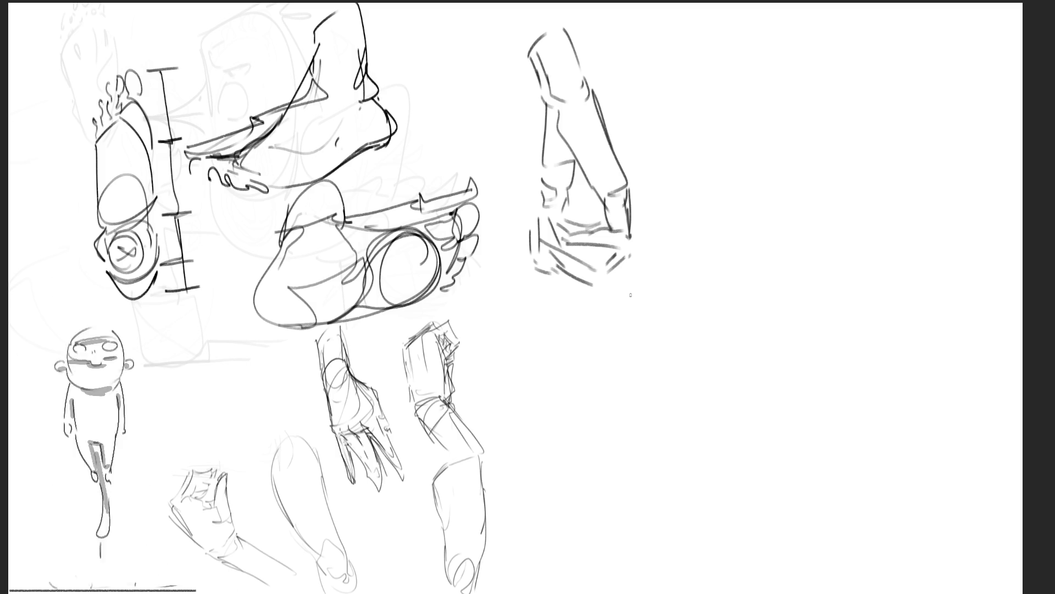
mouse_move(562, 148)
left_mouse_down()
mouse_move(585, 231)
mouse_move(616, 221)
left_mouse_up()
left_click_drag(581, 253, 590, 271)
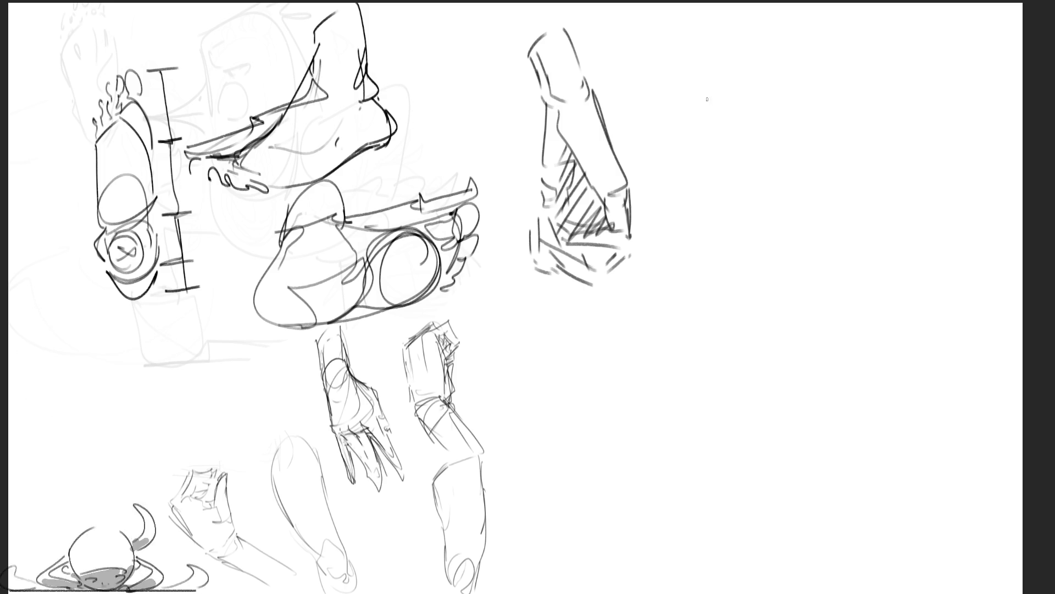
mouse_move(712, 90)
left_mouse_down()
mouse_move(721, 141)
mouse_move(738, 58)
mouse_move(752, 137)
left_mouse_up()
Block in a boxy form at upper right with a middle line and a curving right side
mouse_move(742, 56)
left_mouse_down()
mouse_move(795, 89)
mouse_move(797, 134)
mouse_move(748, 139)
mouse_move(765, 143)
left_mouse_up()
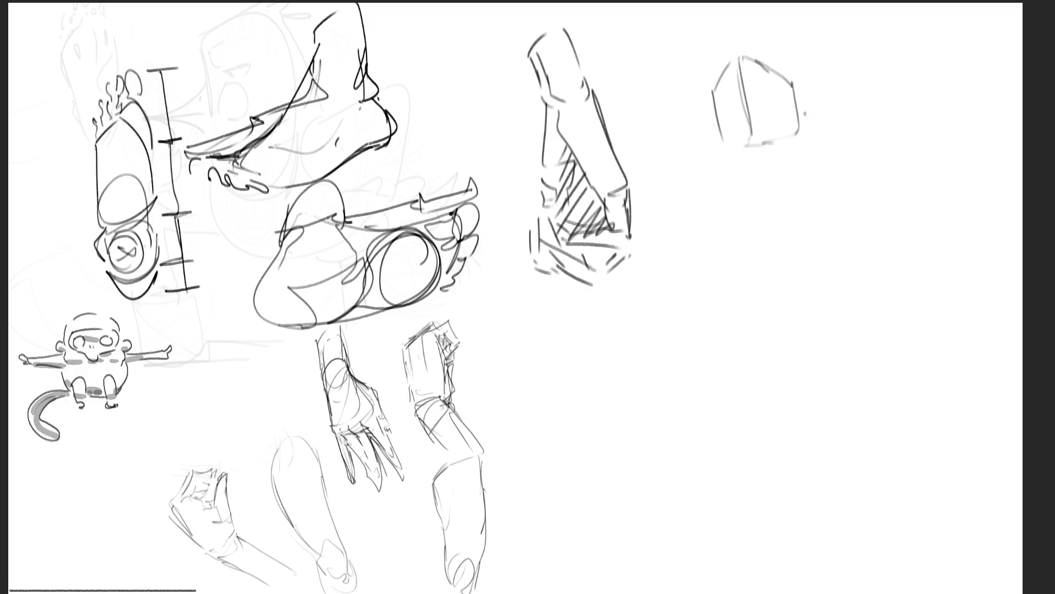
mouse_move(759, 62)
left_mouse_down()
mouse_move(844, 99)
mouse_move(791, 84)
mouse_move(796, 134)
left_mouse_up()
left_click_drag(841, 102, 794, 135)
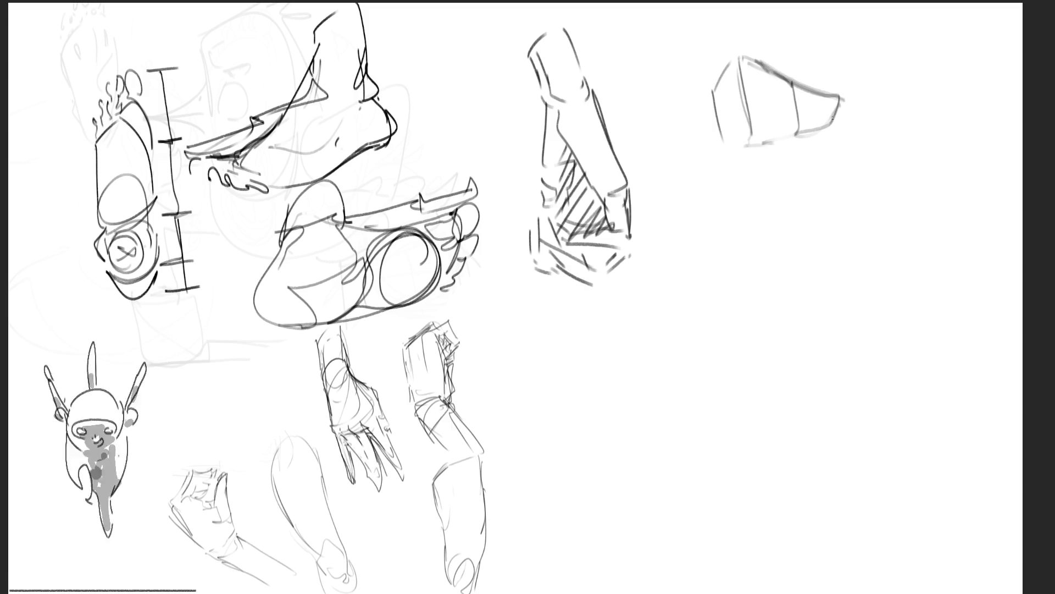
left_click_drag(838, 102, 862, 168)
mouse_move(841, 105)
left_mouse_down()
mouse_move(865, 170)
mouse_move(784, 218)
mouse_move(866, 181)
left_mouse_up()
left_click_drag(854, 131, 862, 207)
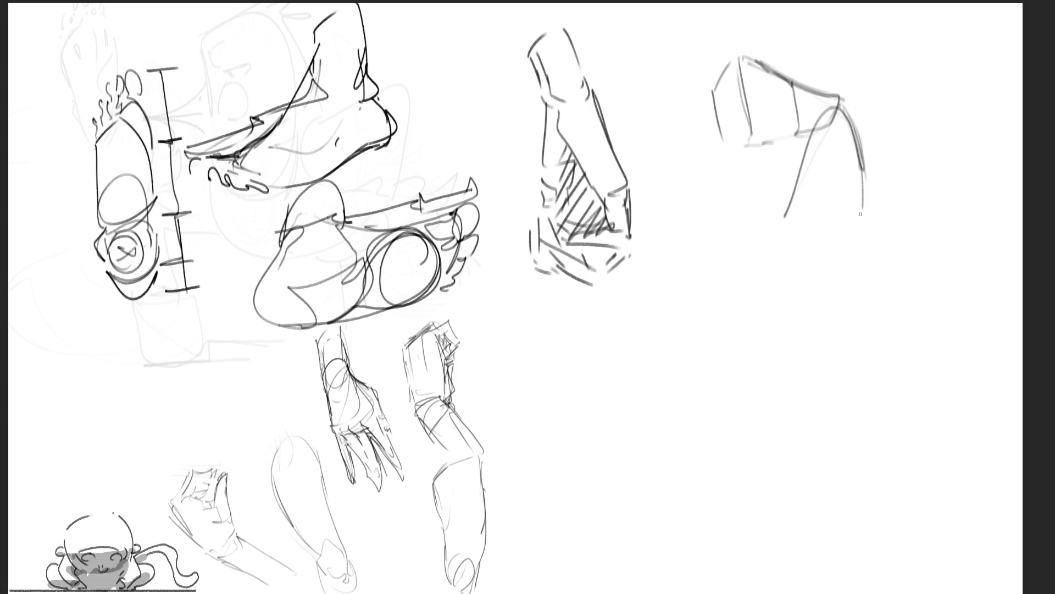
Extend the form's left edge with crossing lines and diagonal folds, plus a rising curve
mouse_move(750, 119)
left_mouse_down()
mouse_move(744, 162)
mouse_move(725, 176)
mouse_move(786, 151)
left_mouse_up()
mouse_move(726, 195)
left_mouse_down()
mouse_move(739, 191)
mouse_move(742, 150)
mouse_move(766, 179)
mouse_move(759, 171)
mouse_move(749, 184)
left_mouse_up()
left_click_drag(720, 174, 717, 207)
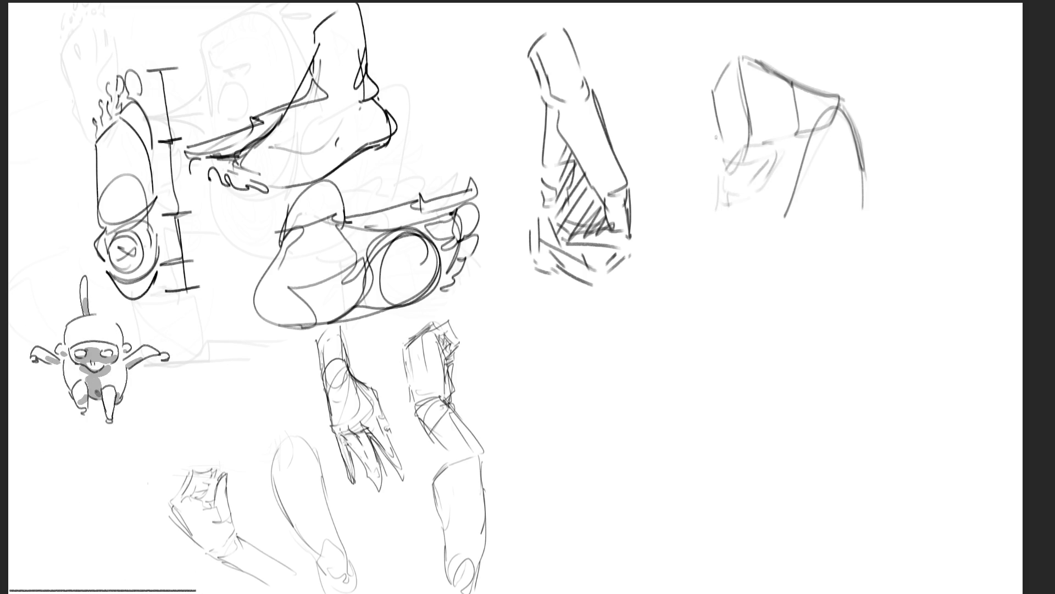
mouse_move(721, 140)
left_mouse_down()
mouse_move(702, 220)
mouse_move(723, 237)
left_mouse_up()
mouse_move(736, 244)
left_mouse_down()
mouse_move(741, 260)
mouse_move(735, 253)
left_mouse_up()
mouse_move(772, 190)
left_mouse_down()
mouse_move(734, 235)
mouse_move(860, 212)
left_mouse_up()
left_click_drag(811, 240, 874, 214)
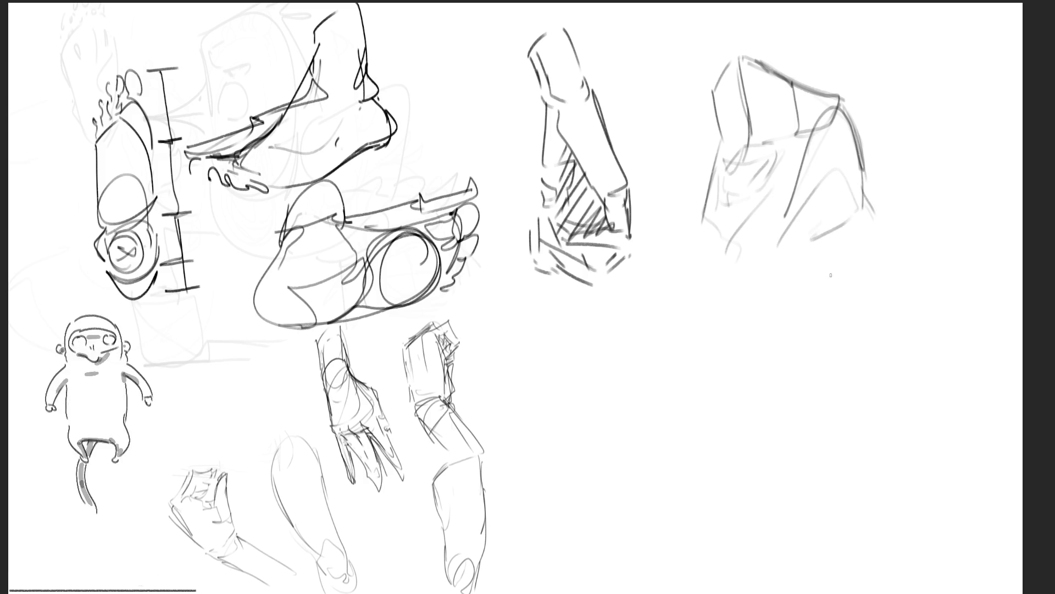
Add lines below the box form and sweep long curves down to the right
left_click_drag(725, 322, 770, 345)
mouse_move(837, 300)
left_mouse_down()
mouse_move(783, 351)
mouse_move(846, 365)
left_mouse_up()
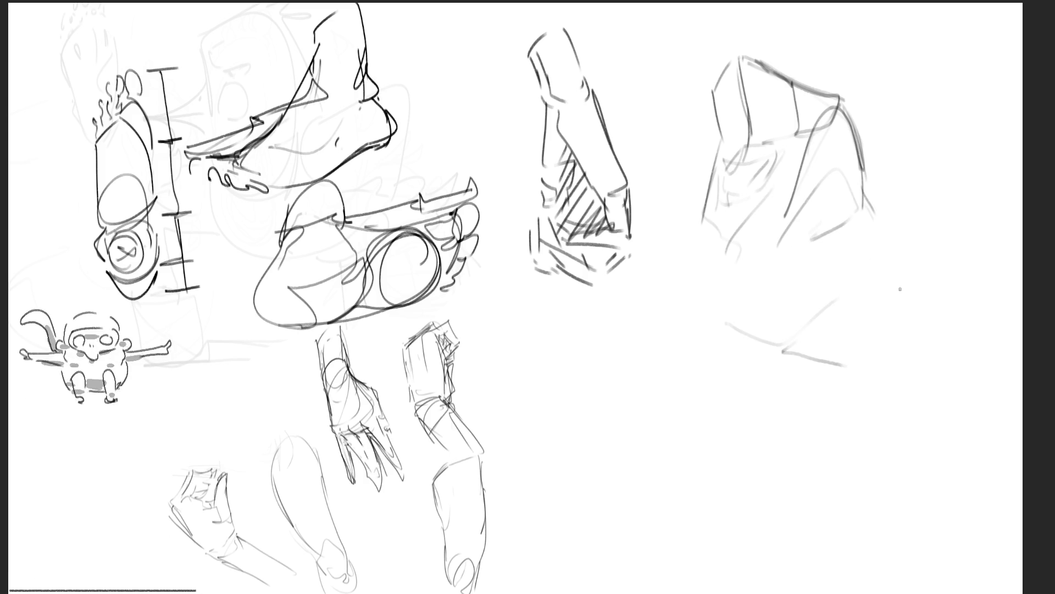
mouse_move(881, 229)
left_mouse_down()
mouse_move(849, 276)
mouse_move(855, 291)
left_mouse_up()
mouse_move(826, 258)
left_mouse_down()
mouse_move(831, 296)
mouse_move(866, 363)
left_mouse_up()
left_click_drag(850, 246, 960, 381)
Draw the draped figure's right-side curve, its bottom and its long left contour
mouse_move(886, 234)
left_mouse_down()
mouse_move(930, 280)
mouse_move(872, 381)
left_mouse_up()
left_click_drag(857, 377, 983, 435)
left_click_drag(897, 409, 983, 435)
left_click_drag(890, 407, 951, 441)
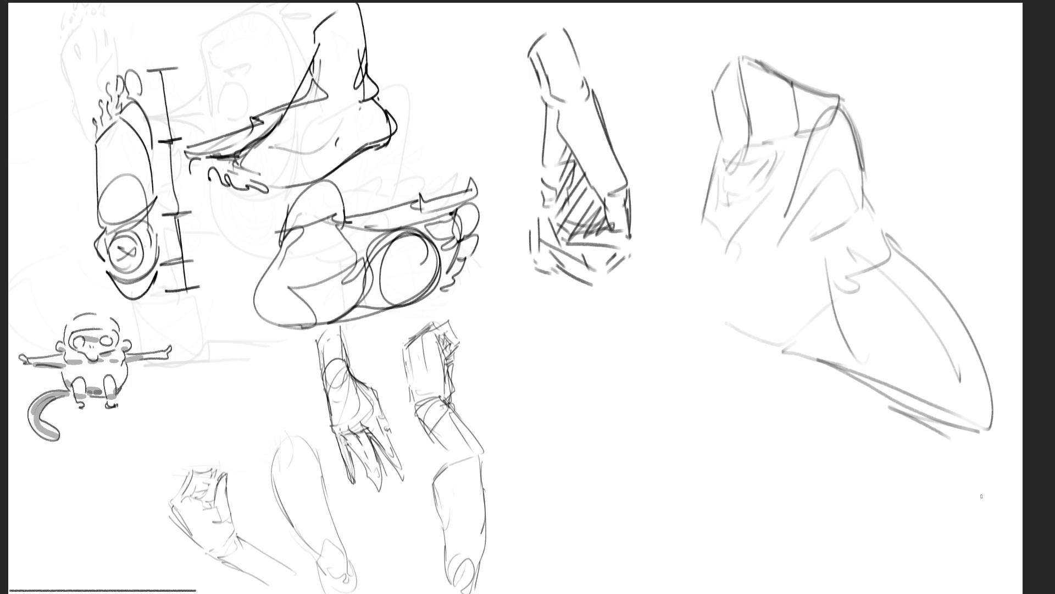
mouse_move(690, 220)
left_mouse_down()
mouse_move(755, 477)
mouse_move(830, 415)
left_mouse_up()
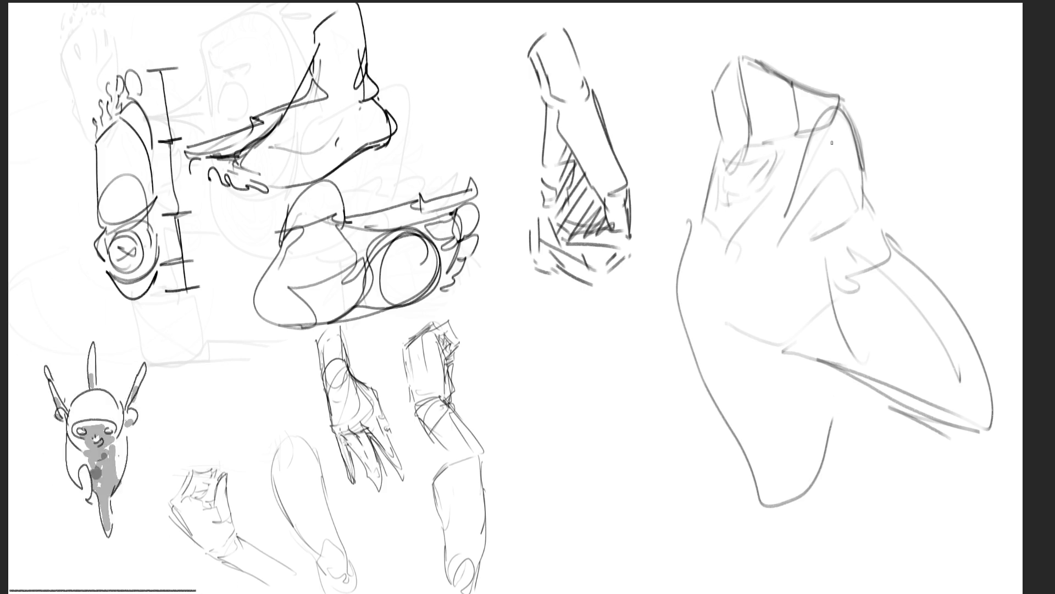
Add strokes at the figure's top, then begin outlining a selection around it
left_click_drag(831, 7, 839, 83)
left_click_drag(714, 11, 835, 80)
left_click_drag(847, 32, 840, 71)
left_click_drag(692, 15, 710, 69)
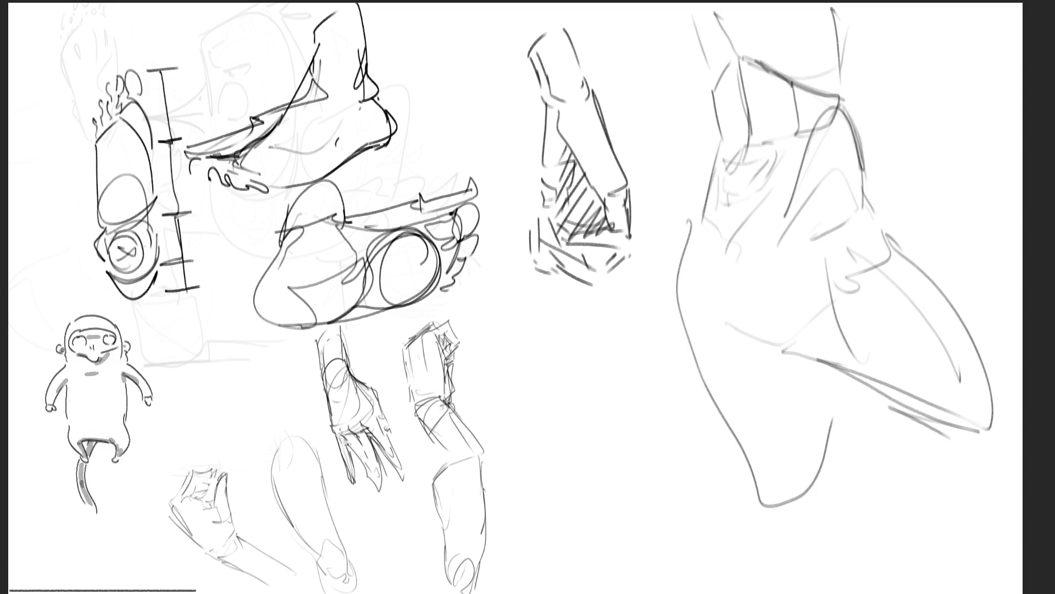
left_click_drag(954, 110, 888, 2)
Lasso the large draped figure on the right, delete it and deselect
mouse_move(653, 4)
left_mouse_down()
mouse_move(725, 593)
mouse_move(1008, 347)
left_mouse_up()
key("Delete")
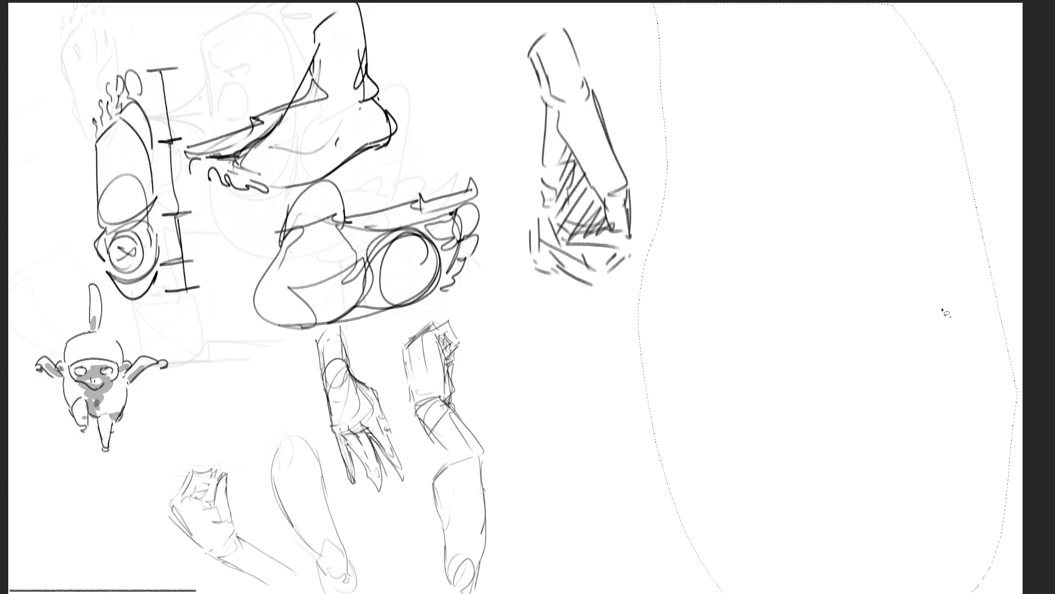
key("ctrl+d")
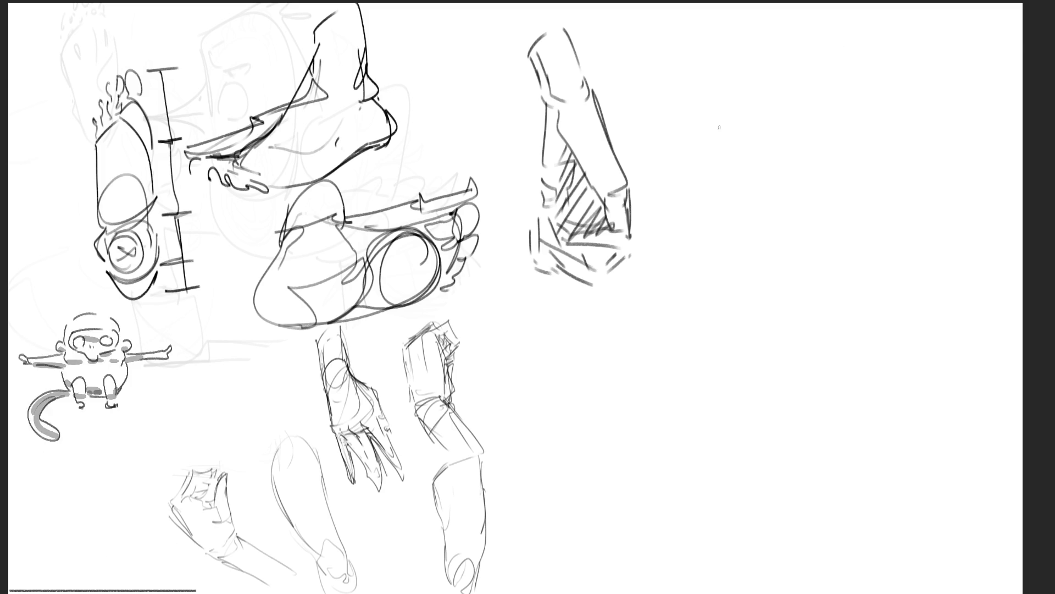
Draw small framed marks at upper right with a V shape and centre line below
mouse_move(746, 141)
left_mouse_down()
mouse_move(751, 170)
mouse_move(757, 144)
mouse_move(763, 158)
mouse_move(785, 144)
mouse_move(774, 167)
left_mouse_up()
left_click_drag(804, 148, 833, 147)
mouse_move(746, 135)
left_mouse_down()
mouse_move(815, 110)
mouse_move(819, 144)
left_mouse_up()
mouse_move(739, 156)
left_mouse_down()
mouse_move(719, 178)
mouse_move(752, 177)
mouse_move(769, 219)
left_mouse_up()
mouse_move(772, 166)
left_mouse_down()
mouse_move(763, 175)
mouse_move(790, 249)
mouse_move(819, 168)
mouse_move(802, 246)
left_mouse_up()
mouse_move(783, 193)
left_mouse_down()
mouse_move(775, 223)
mouse_move(784, 259)
mouse_move(796, 263)
left_mouse_up()
left_click_drag(783, 170, 795, 251)
Reinforce the V's right side and top edge, and arc a curve above it
left_click_drag(836, 142, 804, 242)
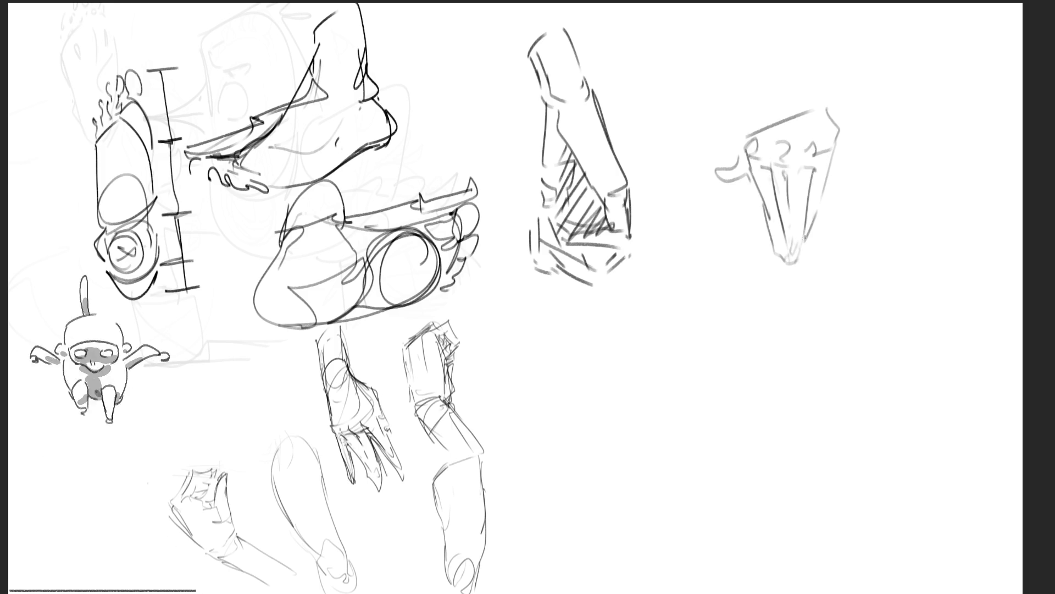
left_click_drag(826, 167, 809, 243)
left_click_drag(762, 131, 797, 118)
mouse_move(827, 119)
left_mouse_down()
mouse_move(836, 140)
mouse_move(822, 183)
mouse_move(841, 165)
left_mouse_up()
left_click_drag(772, 122, 825, 107)
mouse_move(789, 113)
left_mouse_down()
mouse_move(841, 103)
mouse_move(846, 124)
left_mouse_up()
mouse_move(780, 117)
left_mouse_down()
mouse_move(857, 90)
mouse_move(853, 112)
mouse_move(840, 89)
left_mouse_up()
Top the V figure with a dark band and an arched cap
left_click_drag(839, 90, 851, 115)
left_click_drag(786, 95, 805, 84)
mouse_move(783, 71)
left_mouse_down()
mouse_move(795, 104)
mouse_move(813, 56)
left_mouse_up()
left_click_drag(811, 58, 850, 103)
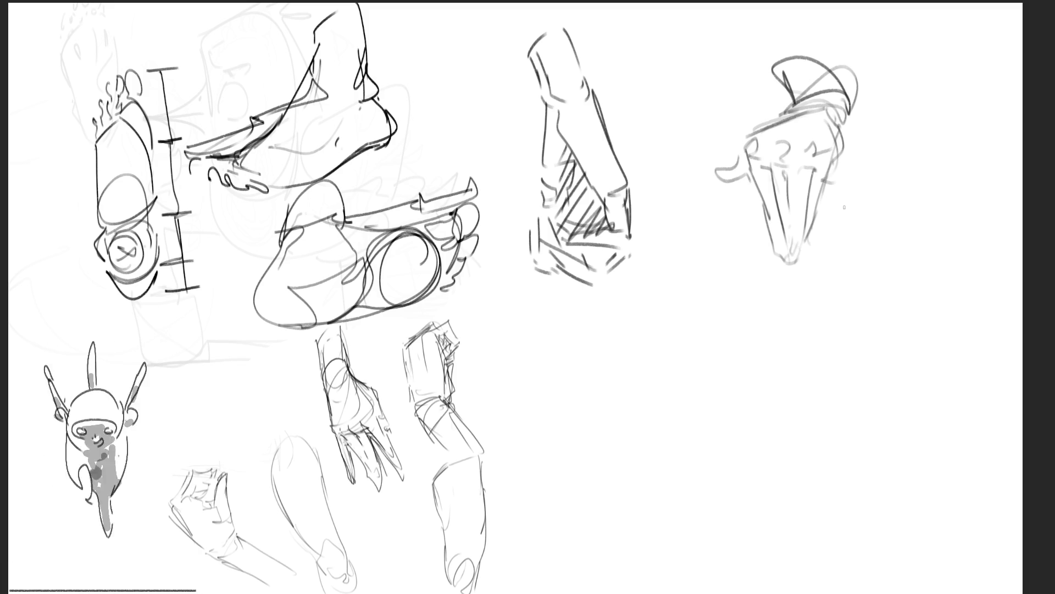
Start a box form below-right of the hatched arm with a base line and leg strokes
mouse_move(687, 237)
left_mouse_down()
mouse_move(667, 340)
mouse_move(700, 262)
mouse_move(701, 318)
left_mouse_up()
mouse_move(698, 246)
left_mouse_down()
mouse_move(706, 269)
mouse_move(691, 347)
mouse_move(730, 320)
left_mouse_up()
mouse_move(743, 245)
left_mouse_down()
mouse_move(758, 356)
mouse_move(781, 346)
left_mouse_up()
Outline the capped figure's shoulders, chest and shoulder line out from the chin
mouse_move(688, 231)
left_mouse_down()
mouse_move(700, 185)
mouse_move(746, 239)
mouse_move(691, 247)
left_mouse_up()
left_click_drag(697, 206, 716, 185)
mouse_move(713, 182)
left_mouse_down()
mouse_move(747, 239)
mouse_move(737, 266)
left_mouse_up()
left_click_drag(694, 238, 732, 225)
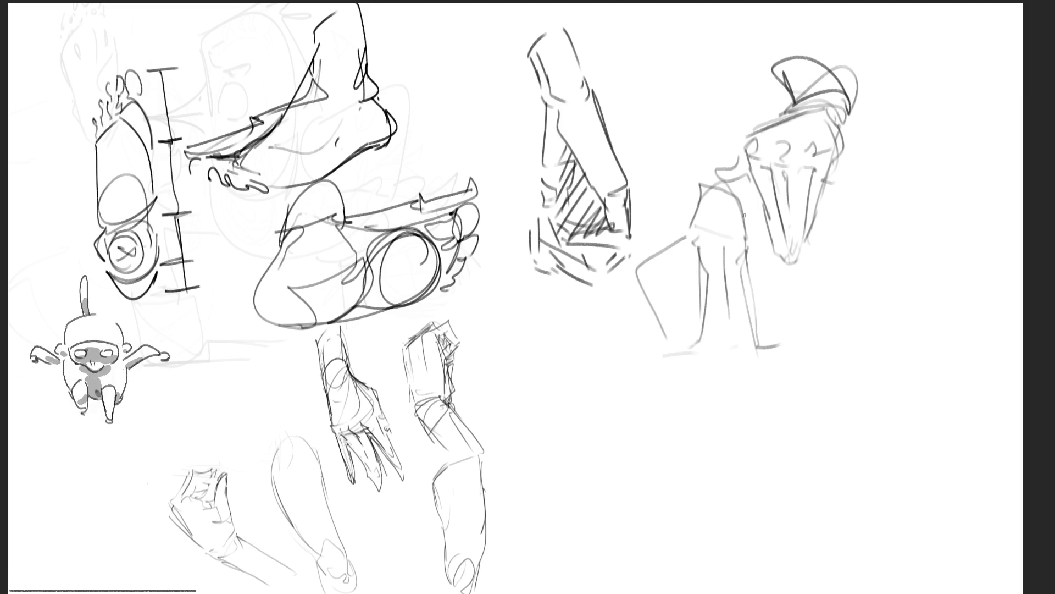
mouse_move(793, 248)
left_mouse_down()
mouse_move(823, 278)
mouse_move(798, 350)
mouse_move(828, 346)
left_mouse_up()
left_click_drag(812, 301, 807, 330)
Curve the torso's left side, draw the waist and add a faint centre line
mouse_move(640, 260)
left_mouse_down()
mouse_move(672, 392)
mouse_move(717, 434)
left_mouse_up()
left_click_drag(806, 350, 797, 419)
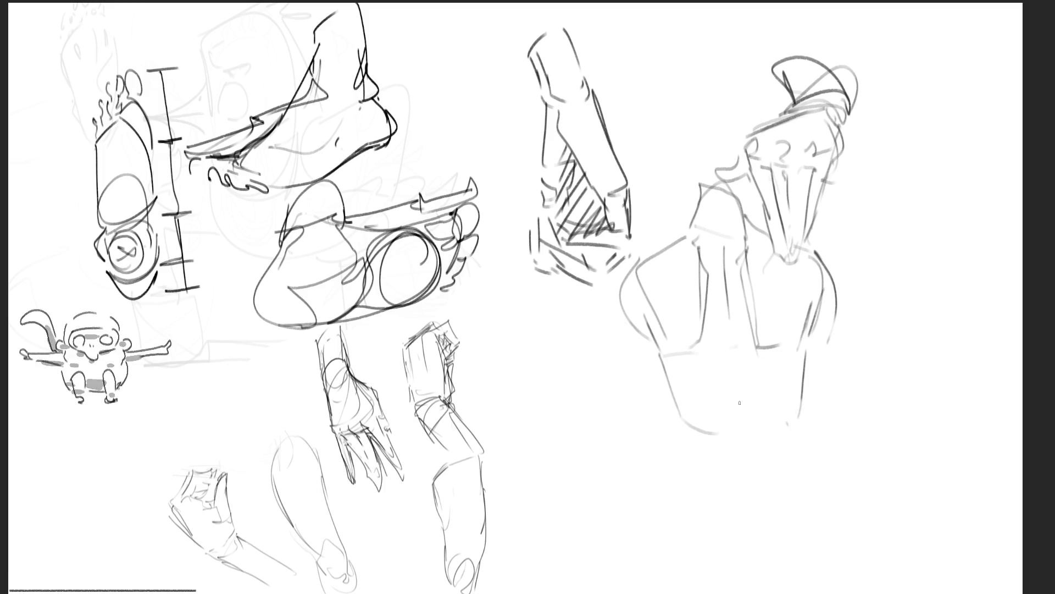
left_click_drag(729, 334, 735, 398)
mouse_move(735, 356)
left_mouse_down()
mouse_move(735, 439)
mouse_move(760, 475)
mouse_move(745, 505)
left_mouse_up()
mouse_move(793, 417)
left_mouse_down()
mouse_move(796, 404)
mouse_move(813, 461)
left_mouse_up()
Extend both torso sides down, close the bottom and draw the hips
left_click_drag(680, 418, 677, 485)
left_click_drag(806, 438, 817, 479)
left_click_drag(672, 464, 685, 496)
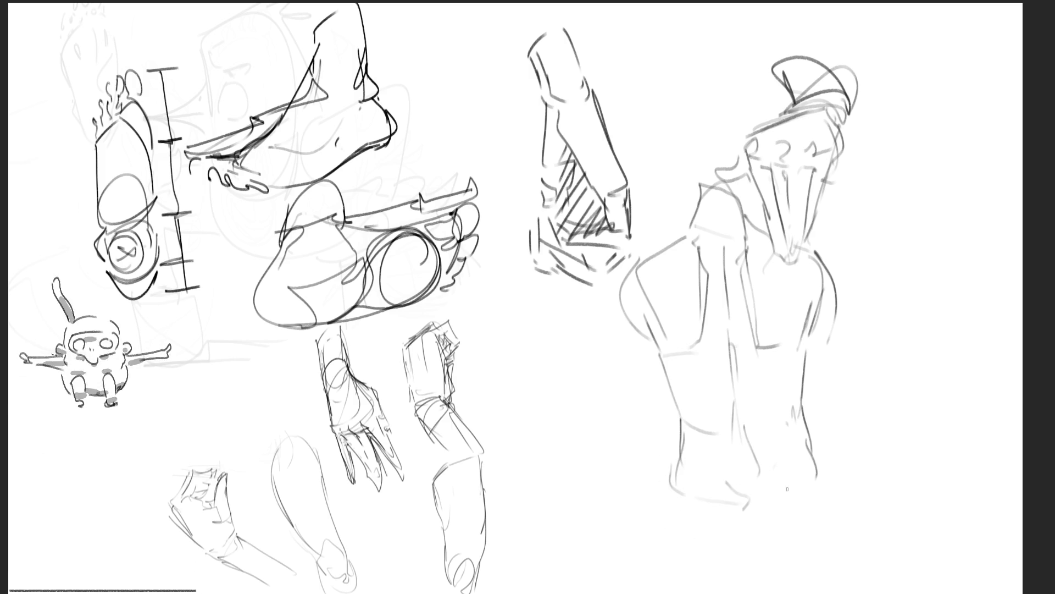
left_click_drag(821, 471, 781, 496)
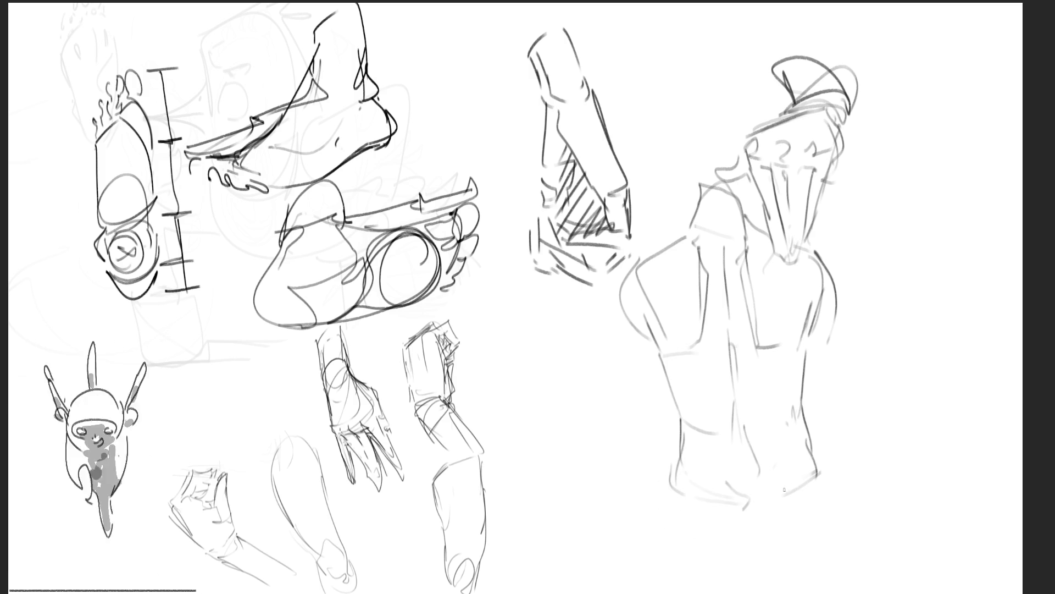
left_click_drag(709, 521, 781, 520)
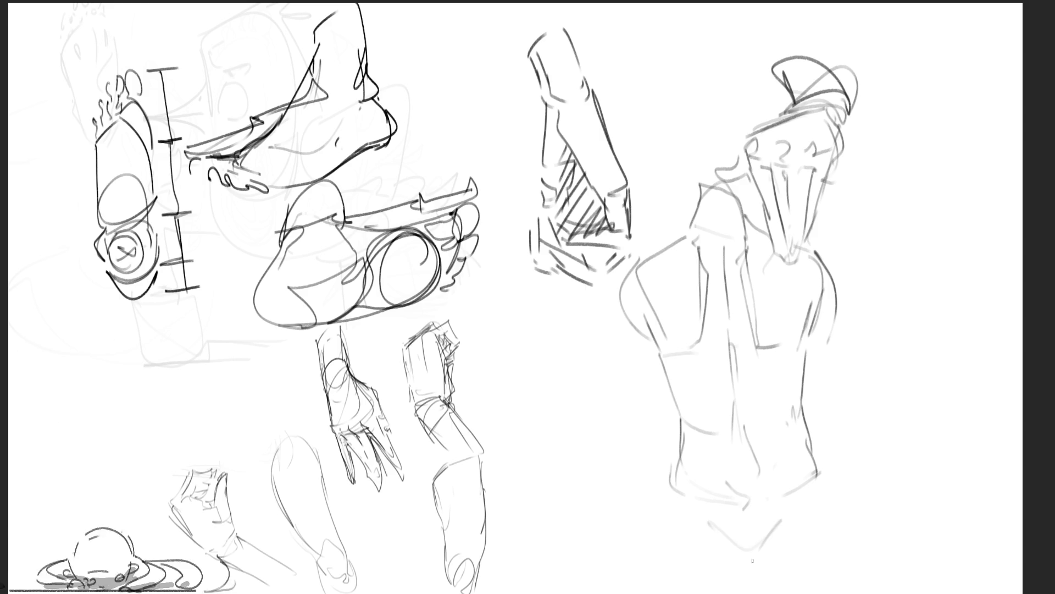
left_click_drag(670, 471, 646, 592)
left_click_drag(814, 479, 848, 544)
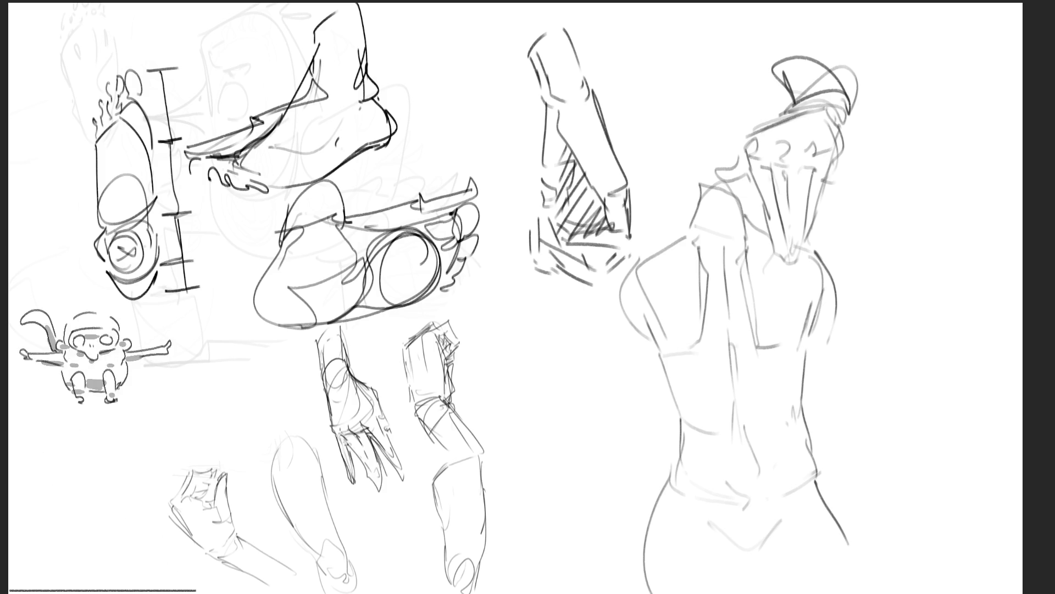
Draw the figure's right arm down to a hand holding a long, darkened blade
left_click_drag(811, 334, 871, 407)
mouse_move(826, 266)
left_mouse_down()
mouse_move(863, 376)
mouse_move(895, 399)
mouse_move(879, 432)
left_mouse_up()
left_click_drag(897, 379, 953, 519)
left_click_drag(868, 415, 883, 433)
mouse_move(884, 432)
left_mouse_down()
mouse_move(959, 544)
mouse_move(905, 437)
left_mouse_up()
left_click_drag(892, 387, 902, 415)
left_click_drag(900, 453, 953, 547)
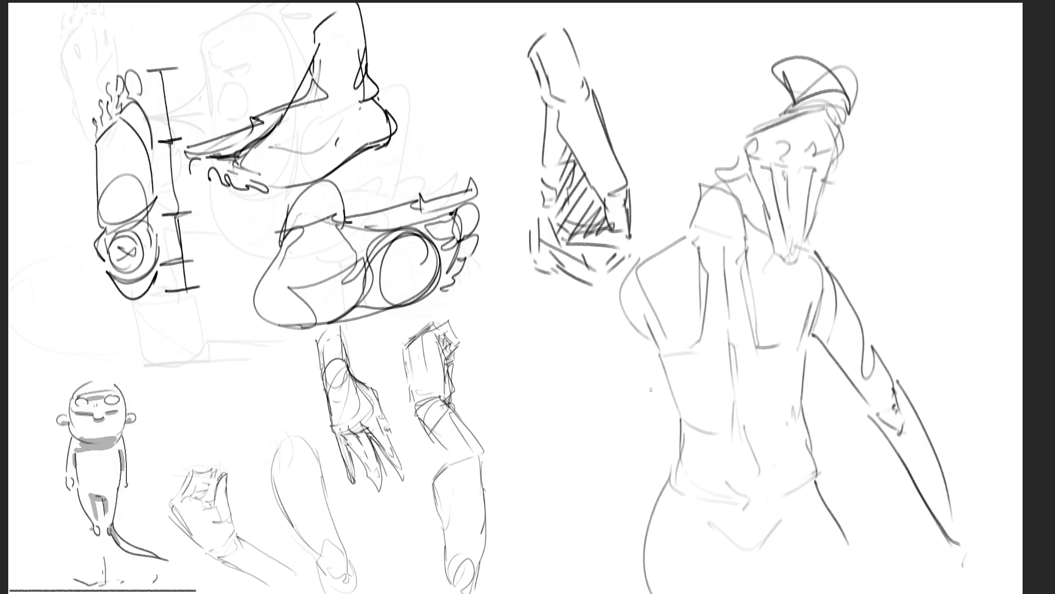
Draw the other arm from the shoulder down to a hand with fingers at lower left
left_click_drag(625, 286, 603, 380)
left_click_drag(610, 388, 636, 410)
mouse_move(654, 368)
left_mouse_down()
mouse_move(641, 407)
mouse_move(623, 404)
mouse_move(622, 442)
left_mouse_up()
left_click_drag(600, 378, 570, 552)
left_click_drag(624, 432, 574, 574)
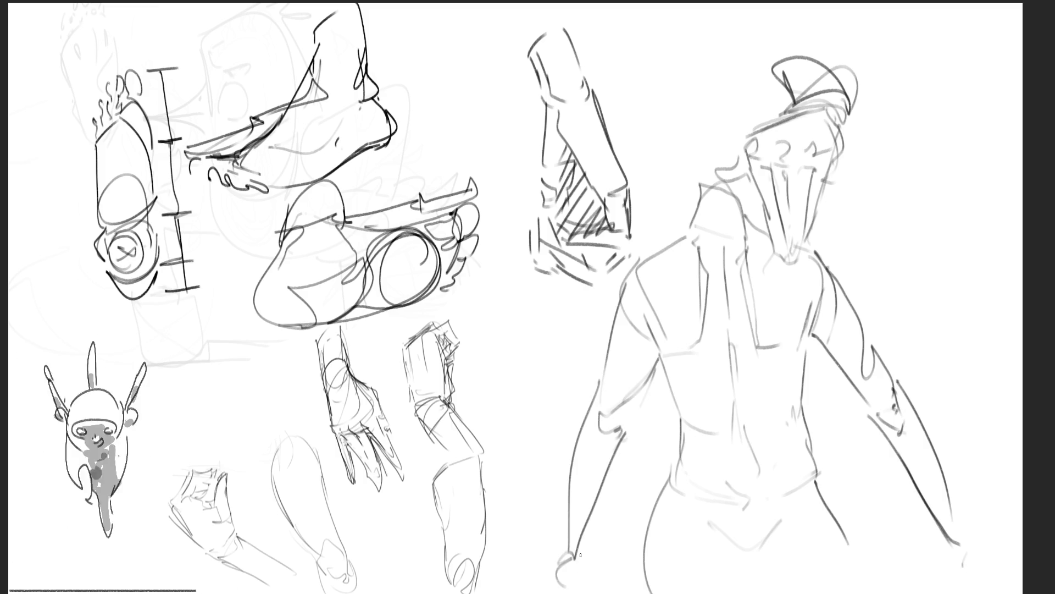
left_click_drag(564, 534, 566, 578)
left_click_drag(577, 547, 582, 592)
mouse_move(565, 582)
left_mouse_down()
mouse_move(565, 592)
mouse_move(590, 592)
left_mouse_up()
Add the hand at the end of the right arm and undo a stray neck stroke
left_click_drag(954, 552, 955, 564)
mouse_move(967, 531)
left_mouse_down()
mouse_move(980, 577)
mouse_move(970, 586)
left_mouse_up()
mouse_move(950, 551)
left_mouse_down()
mouse_move(945, 590)
mouse_move(984, 593)
left_mouse_up()
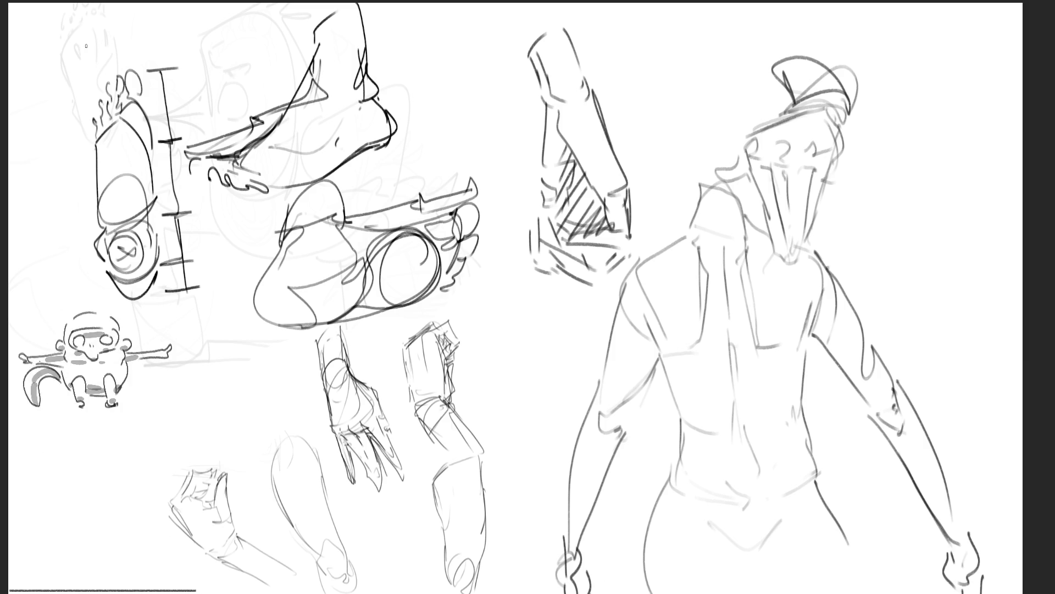
mouse_move(867, 250)
left_mouse_down()
mouse_move(840, 237)
mouse_move(794, 274)
mouse_move(742, 203)
mouse_move(668, 220)
mouse_move(605, 297)
mouse_move(478, 591)
left_mouse_up()
key("ctrl+z")
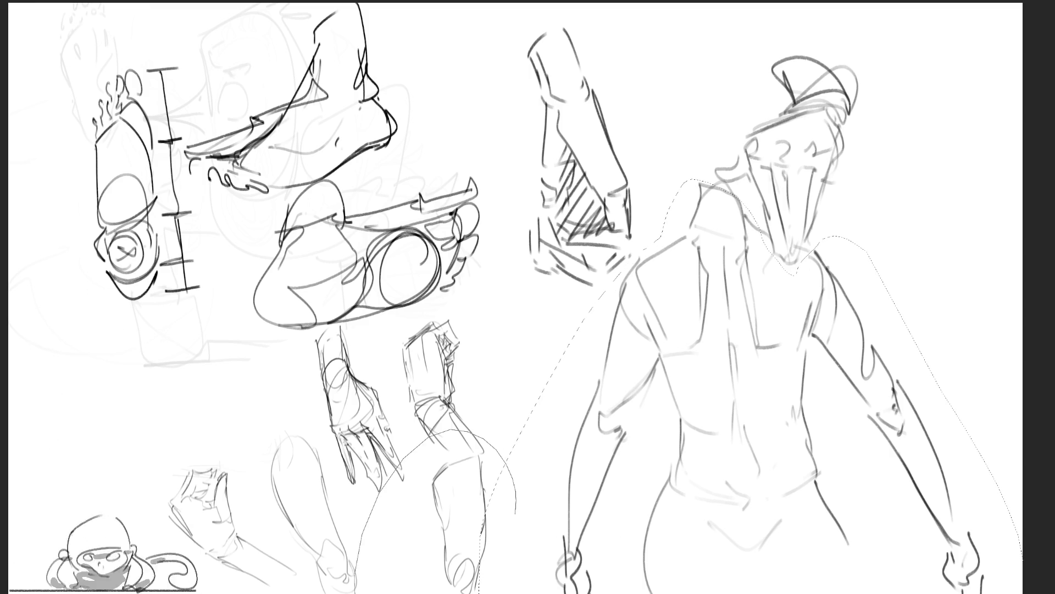
Delete the figure's selected body, keeping its head, and block in a foot below the arm study
key("Delete")
key("ctrl+d")
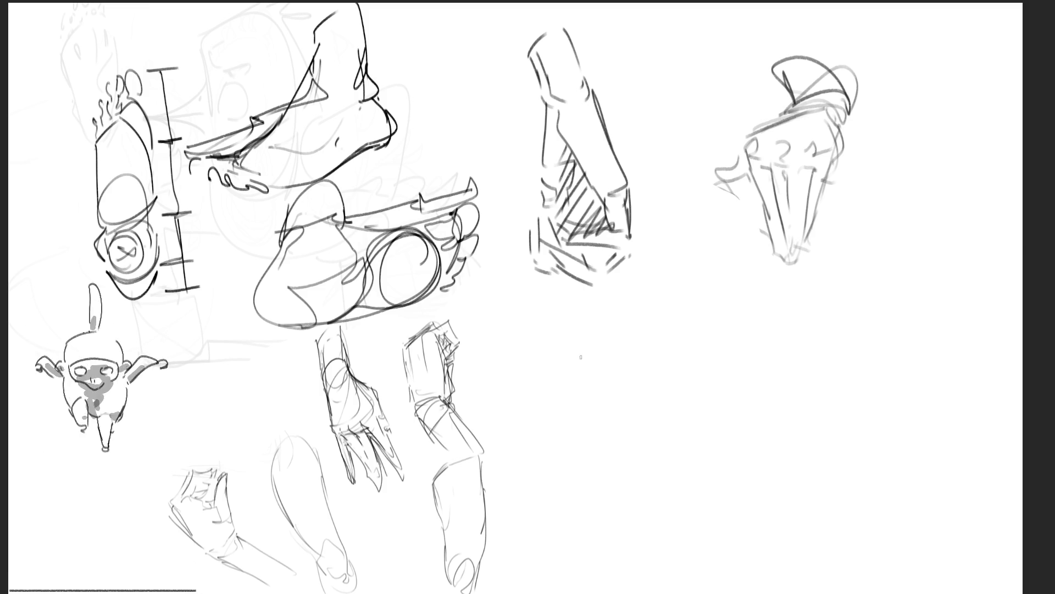
mouse_move(562, 373)
left_mouse_down()
mouse_move(582, 417)
mouse_move(578, 339)
mouse_move(630, 374)
mouse_move(633, 388)
left_mouse_up()
left_click_drag(586, 423, 622, 419)
mouse_move(574, 356)
left_mouse_down()
mouse_move(590, 338)
mouse_move(569, 357)
mouse_move(617, 352)
mouse_move(558, 364)
left_mouse_up()
Sketch the foot's ankle, heel, sole and toes extending to the right
left_click_drag(553, 309, 562, 372)
left_click_drag(553, 290, 573, 359)
left_click_drag(567, 309, 568, 327)
mouse_move(558, 302)
left_mouse_down()
mouse_move(571, 285)
mouse_move(594, 324)
mouse_move(577, 315)
mouse_move(599, 305)
mouse_move(597, 325)
mouse_move(592, 297)
mouse_move(619, 360)
left_mouse_up()
mouse_move(565, 380)
left_mouse_down()
mouse_move(567, 409)
mouse_move(595, 435)
left_mouse_up()
mouse_move(551, 406)
left_mouse_down()
mouse_move(529, 413)
mouse_move(558, 407)
mouse_move(604, 432)
mouse_move(639, 399)
mouse_move(613, 434)
left_mouse_up()
mouse_move(633, 396)
left_mouse_down()
mouse_move(611, 439)
mouse_move(638, 450)
mouse_move(645, 397)
mouse_move(684, 414)
left_mouse_up()
mouse_move(640, 437)
left_mouse_down()
mouse_move(658, 455)
mouse_move(675, 451)
left_mouse_up()
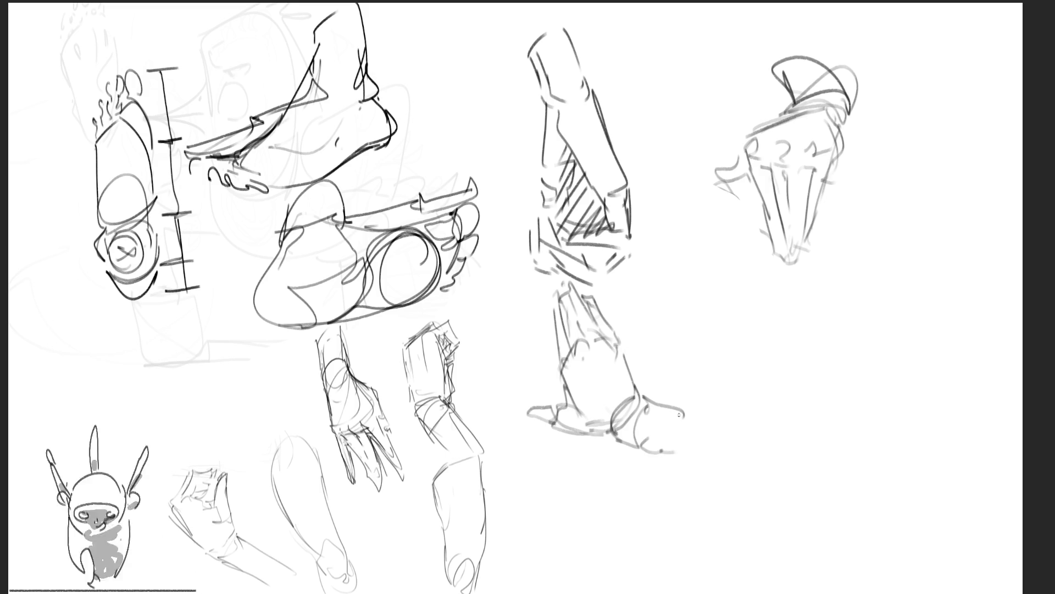
Block in a palm shape on the right with a thumb above it
mouse_move(791, 335)
left_mouse_down()
mouse_move(805, 383)
mouse_move(863, 303)
mouse_move(881, 388)
left_mouse_up()
mouse_move(880, 389)
left_mouse_down()
mouse_move(842, 379)
mouse_move(919, 298)
mouse_move(941, 303)
mouse_move(897, 387)
mouse_move(861, 390)
left_mouse_up()
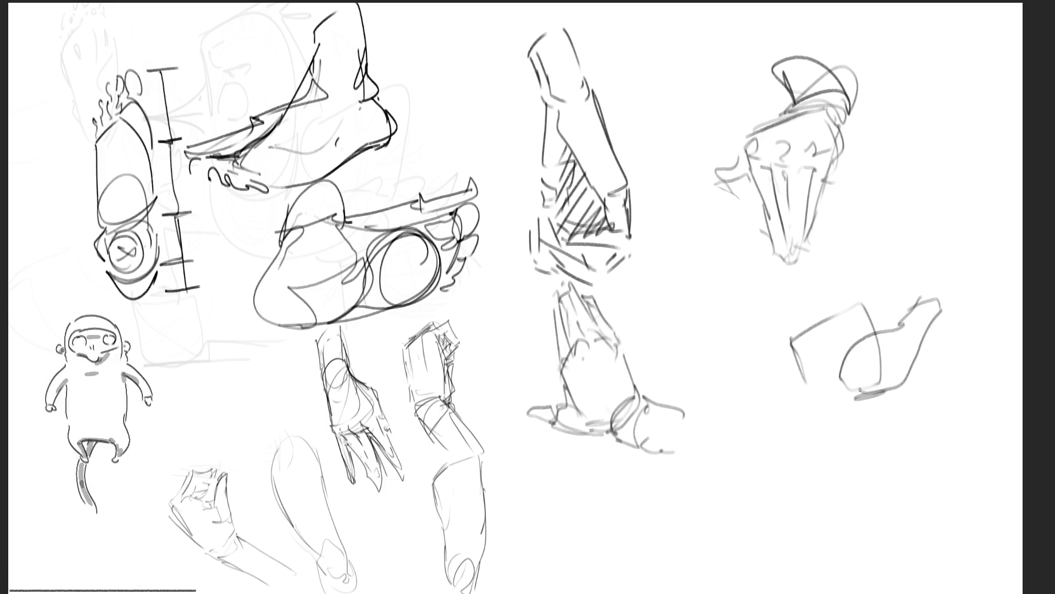
mouse_move(875, 272)
left_mouse_down()
mouse_move(875, 297)
mouse_move(896, 294)
mouse_move(902, 275)
mouse_move(878, 303)
mouse_move(863, 281)
mouse_move(879, 310)
mouse_move(863, 332)
mouse_move(880, 327)
mouse_move(806, 354)
mouse_move(819, 370)
mouse_move(792, 398)
mouse_move(872, 397)
mouse_move(819, 423)
mouse_move(809, 405)
left_mouse_up()
Block in an open hand's fingers, thumb and palm, then redraw the fingers more clearly
mouse_move(831, 440)
left_mouse_down()
mouse_move(825, 423)
mouse_move(874, 400)
mouse_move(827, 498)
mouse_move(806, 421)
mouse_move(786, 415)
mouse_move(762, 484)
mouse_move(847, 452)
left_mouse_up()
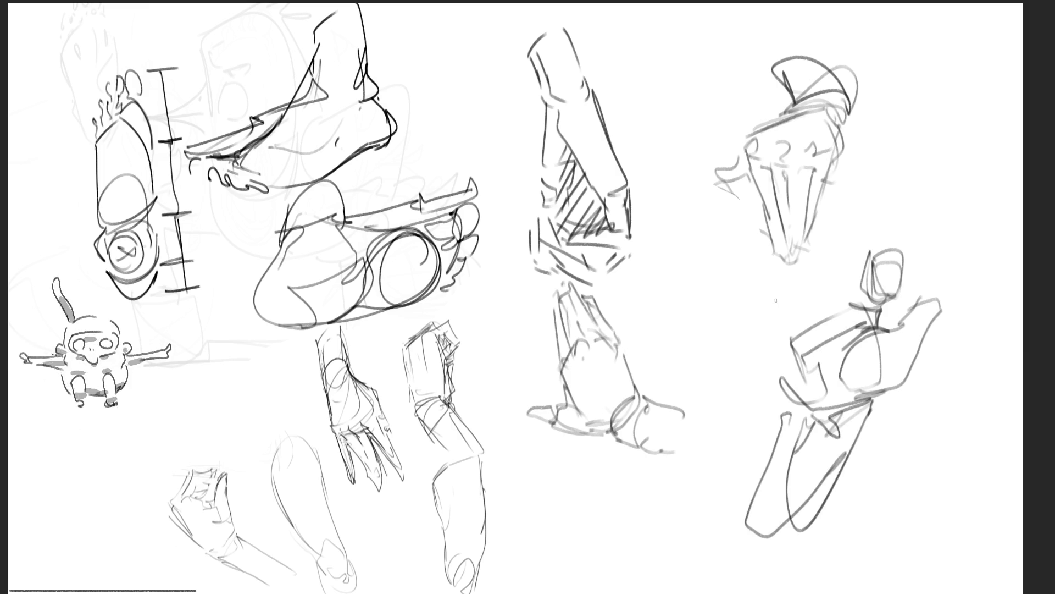
mouse_move(834, 311)
left_mouse_down()
mouse_move(839, 269)
mouse_move(855, 310)
mouse_move(827, 261)
mouse_move(805, 279)
left_mouse_up()
mouse_move(806, 266)
left_mouse_down()
mouse_move(825, 320)
mouse_move(799, 322)
left_mouse_up()
mouse_move(788, 286)
left_mouse_down()
mouse_move(796, 309)
mouse_move(766, 302)
mouse_move(788, 335)
mouse_move(781, 368)
mouse_move(783, 316)
mouse_move(805, 297)
mouse_move(871, 286)
left_mouse_up()
left_click_drag(919, 246, 899, 301)
left_click_drag(896, 291, 886, 317)
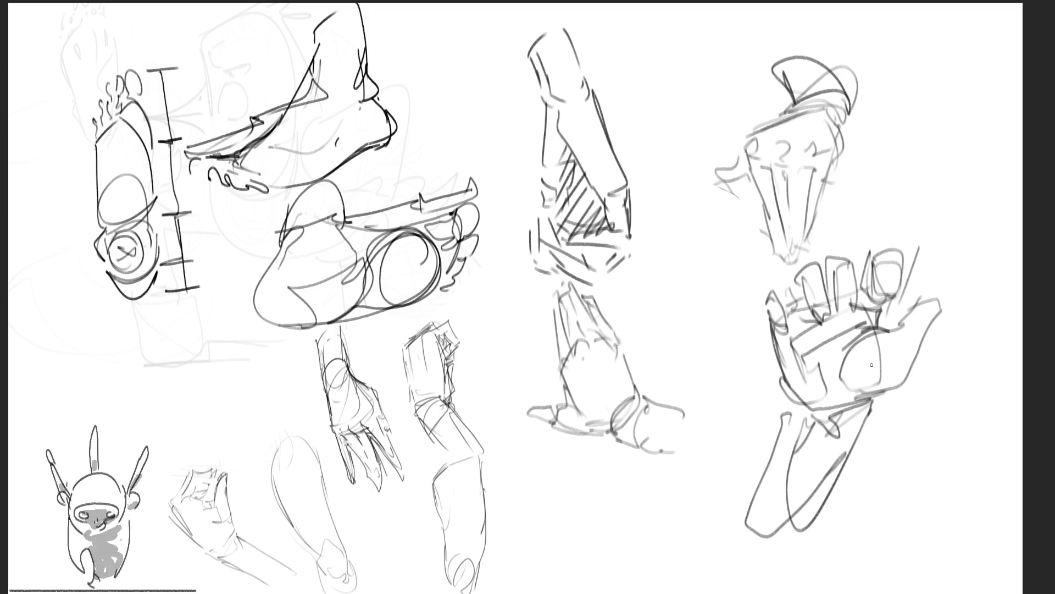
left_click_drag(835, 307, 844, 263)
mouse_move(844, 261)
left_mouse_down()
mouse_move(865, 324)
mouse_move(828, 258)
left_mouse_up()
mouse_move(827, 259)
left_mouse_down()
mouse_move(830, 306)
mouse_move(802, 345)
mouse_move(836, 287)
left_mouse_up()
left_click_drag(835, 325, 836, 356)
mouse_move(787, 319)
left_mouse_down()
mouse_move(775, 337)
mouse_move(814, 366)
left_mouse_up()
mouse_move(791, 315)
left_mouse_down()
mouse_move(809, 362)
mouse_move(814, 354)
left_mouse_up()
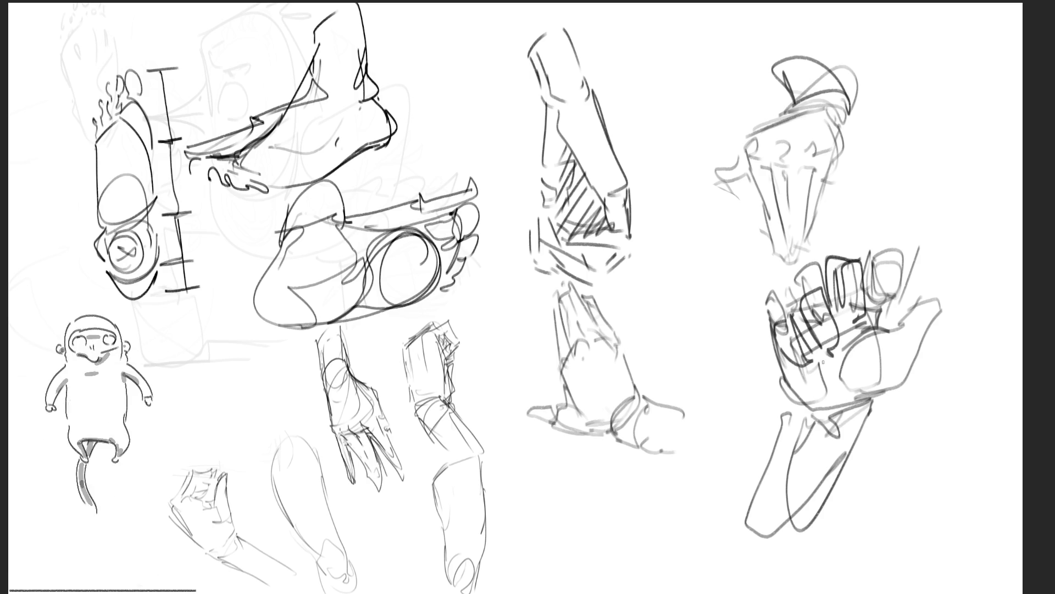
Outline the palm edges and wrist, with a stick gripped across the fingers
mouse_move(801, 403)
left_mouse_down()
mouse_move(764, 335)
mouse_move(827, 260)
mouse_move(874, 243)
mouse_move(901, 247)
mouse_move(888, 322)
left_mouse_up()
mouse_move(775, 319)
left_mouse_down()
mouse_move(782, 396)
mouse_move(862, 395)
left_mouse_up()
mouse_move(878, 339)
left_mouse_down()
mouse_move(944, 300)
mouse_move(870, 395)
left_mouse_up()
left_click_drag(835, 335, 967, 259)
mouse_move(968, 259)
left_mouse_down()
mouse_move(969, 280)
mouse_move(848, 338)
left_mouse_up()
left_click_drag(943, 300, 861, 404)
mouse_move(944, 299)
left_mouse_down()
mouse_move(925, 342)
mouse_move(859, 407)
mouse_move(827, 417)
left_mouse_up()
Draw the wrist and forearm edges, with long lines extending to the page bottom
mouse_move(787, 347)
left_mouse_down()
mouse_move(783, 409)
mouse_move(730, 544)
left_mouse_up()
left_click_drag(890, 384, 849, 451)
left_click_drag(879, 404, 762, 591)
mouse_move(892, 389)
left_mouse_down()
mouse_move(887, 407)
mouse_move(823, 466)
left_mouse_up()
left_click_drag(823, 411, 761, 464)
left_click_drag(775, 413, 850, 394)
left_click_drag(874, 396, 842, 470)
left_click_drag(876, 417, 814, 475)
left_click_drag(819, 402, 778, 478)
left_click_drag(782, 401, 766, 456)
left_click_drag(778, 420, 705, 504)
mouse_move(852, 456)
left_mouse_down()
mouse_move(811, 478)
mouse_move(734, 577)
left_mouse_up()
left_click_drag(840, 475, 738, 592)
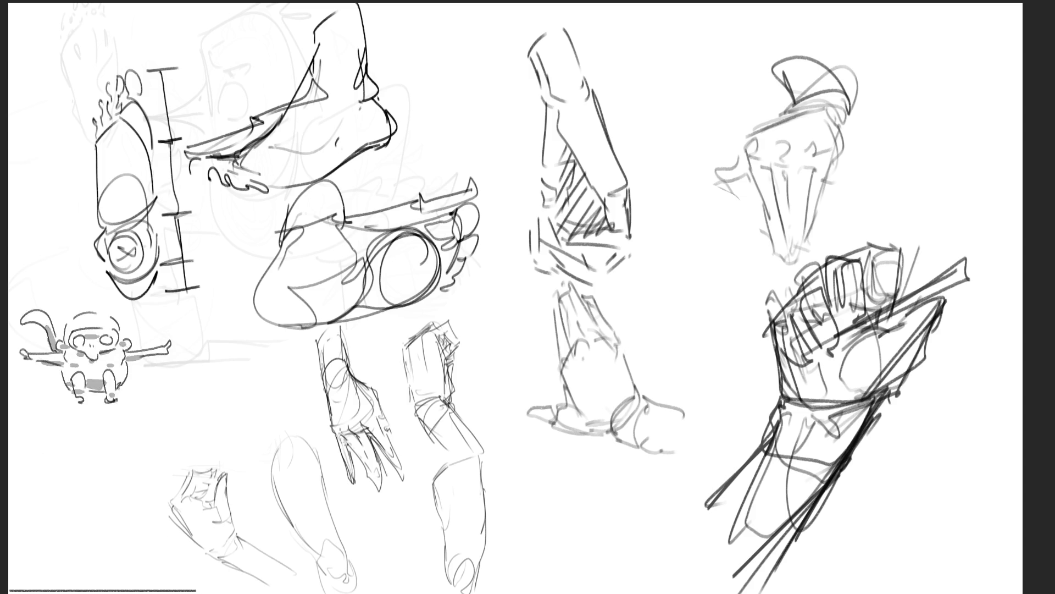
Erase the hand-and-stick sketch to a faint trace, then block in the fist's finger segments and palm curve
mouse_move(880, 357)
left_mouse_down()
mouse_move(883, 471)
mouse_move(852, 275)
mouse_move(942, 229)
mouse_move(745, 506)
left_mouse_up()
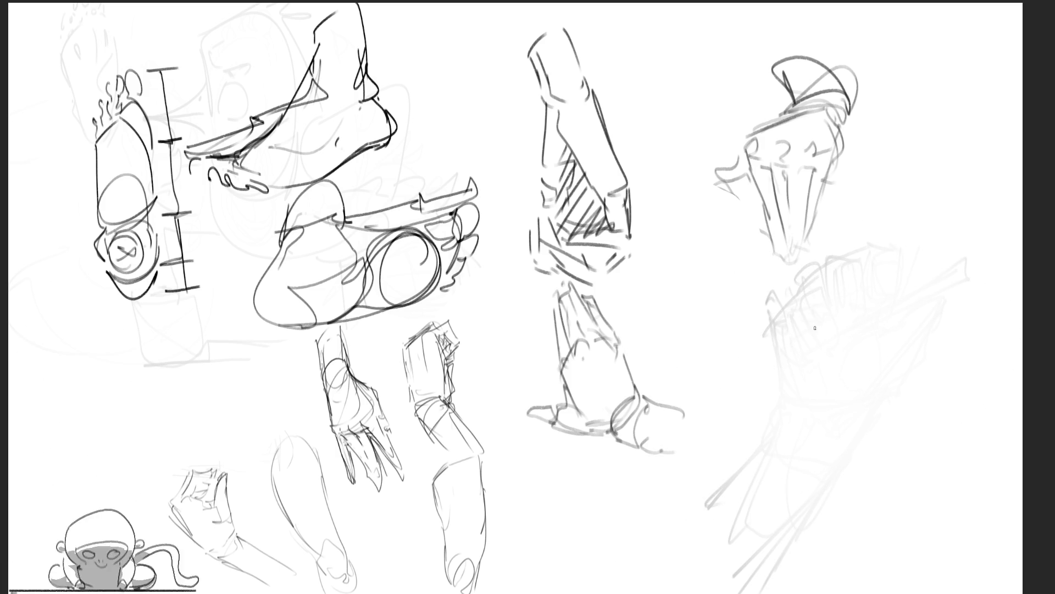
mouse_move(782, 345)
left_mouse_down()
mouse_move(783, 316)
mouse_move(808, 355)
mouse_move(806, 316)
mouse_move(831, 356)
left_mouse_up()
mouse_move(833, 270)
left_mouse_down()
mouse_move(835, 312)
mouse_move(863, 320)
mouse_move(828, 303)
mouse_move(861, 330)
left_mouse_up()
mouse_move(886, 239)
left_mouse_down()
mouse_move(883, 310)
mouse_move(868, 268)
mouse_move(871, 293)
left_mouse_up()
mouse_move(908, 301)
left_mouse_down()
mouse_move(870, 315)
mouse_move(872, 329)
left_mouse_up()
mouse_move(870, 330)
left_mouse_down()
mouse_move(814, 367)
mouse_move(967, 267)
mouse_move(826, 352)
mouse_move(953, 286)
mouse_move(950, 316)
mouse_move(913, 333)
mouse_move(934, 354)
left_mouse_up()
mouse_move(909, 321)
left_mouse_down()
mouse_move(869, 354)
mouse_move(863, 377)
left_mouse_up()
left_click_drag(950, 344, 874, 400)
mouse_move(948, 285)
left_mouse_down()
mouse_move(921, 306)
mouse_move(946, 319)
mouse_move(895, 383)
left_mouse_up()
mouse_move(918, 305)
left_mouse_down()
mouse_move(876, 347)
mouse_move(887, 316)
mouse_move(815, 370)
left_mouse_up()
Draw the thumb and inner diagonals, and reinforce the fist's lower-left edge
mouse_move(772, 333)
left_mouse_down()
mouse_move(780, 402)
mouse_move(834, 401)
left_mouse_up()
mouse_move(888, 337)
left_mouse_down()
mouse_move(839, 393)
mouse_move(874, 405)
left_mouse_up()
mouse_move(830, 276)
left_mouse_down()
mouse_move(817, 311)
mouse_move(789, 315)
mouse_move(764, 363)
mouse_move(792, 413)
mouse_move(856, 407)
left_mouse_up()
mouse_move(771, 364)
left_mouse_down()
mouse_move(868, 394)
mouse_move(791, 421)
left_mouse_up()
mouse_move(765, 364)
left_mouse_down()
mouse_move(764, 396)
mouse_move(824, 424)
left_mouse_up()
mouse_move(868, 397)
left_mouse_down()
mouse_move(761, 404)
mouse_move(864, 396)
mouse_move(765, 425)
left_mouse_up()
Refine the fist's bottom and knuckle loop, and strengthen its lower and right edges
left_click_drag(764, 374, 749, 429)
mouse_move(778, 420)
left_mouse_down()
mouse_move(739, 441)
mouse_move(746, 451)
left_mouse_up()
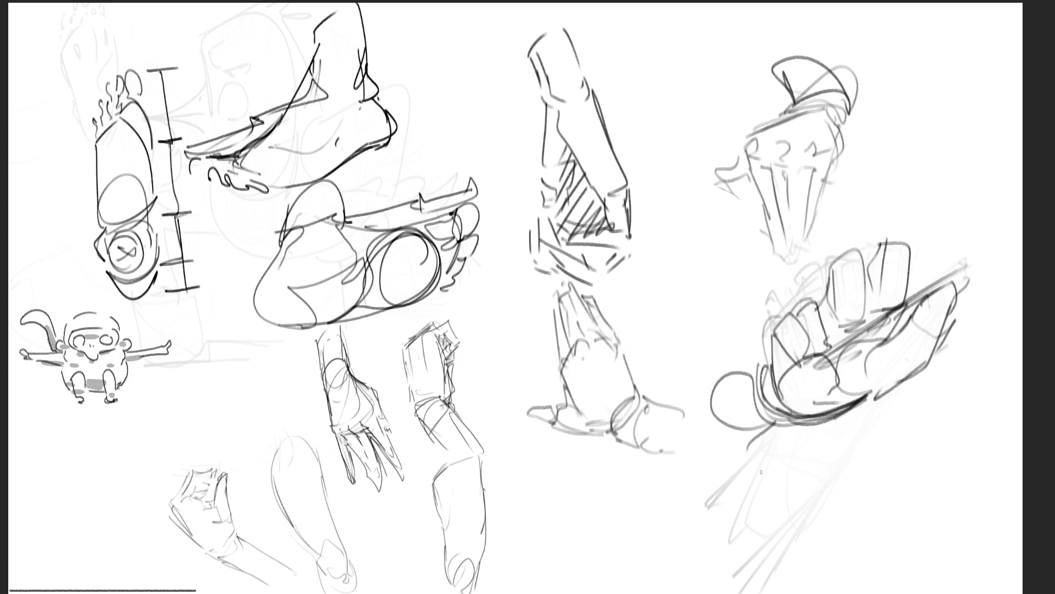
left_click_drag(831, 425, 922, 370)
mouse_move(855, 350)
left_mouse_down()
mouse_move(911, 326)
mouse_move(923, 301)
mouse_move(918, 366)
left_mouse_up()
mouse_move(938, 304)
left_mouse_down()
mouse_move(914, 364)
mouse_move(921, 349)
left_mouse_up()
left_click_drag(835, 422, 902, 369)
mouse_move(936, 269)
left_mouse_down()
mouse_move(910, 301)
mouse_move(902, 342)
left_mouse_up()
mouse_move(940, 290)
left_mouse_down()
mouse_move(931, 341)
mouse_move(911, 370)
left_mouse_up()
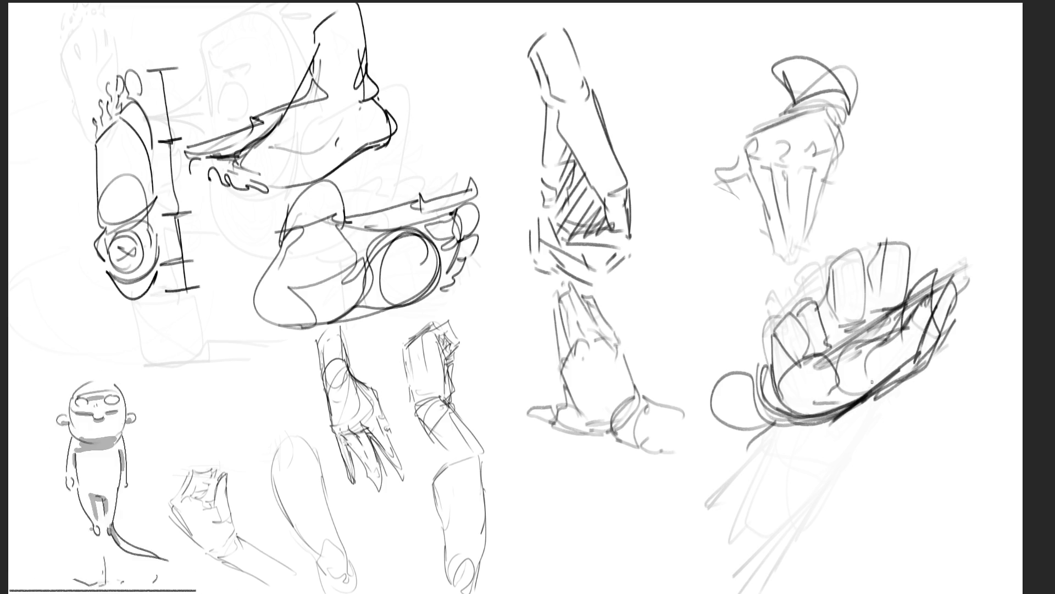
Draw a long shaft gripped through the fist
left_click_drag(773, 302, 950, 337)
left_click_drag(885, 352, 1010, 288)
left_click_drag(885, 373, 816, 444)
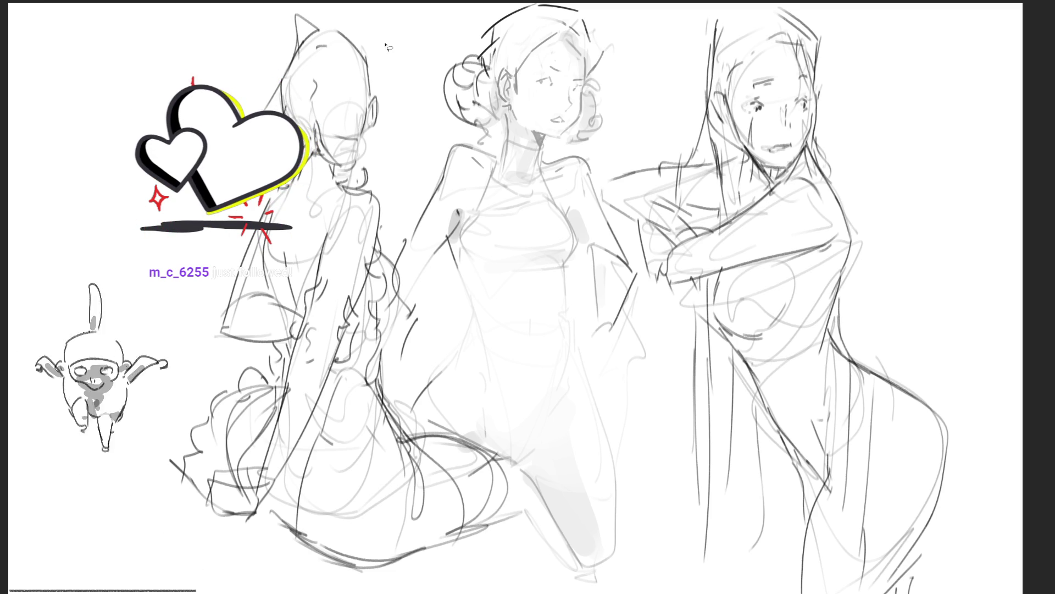
Select the middle hair-bun girl on the three-figure study page
mouse_move(631, 72)
left_mouse_down()
mouse_move(421, 60)
mouse_move(399, 233)
mouse_move(406, 404)
mouse_move(517, 464)
mouse_move(590, 574)
mouse_move(654, 404)
mouse_move(651, 278)
mouse_move(616, 215)
mouse_move(637, 139)
left_mouse_up()
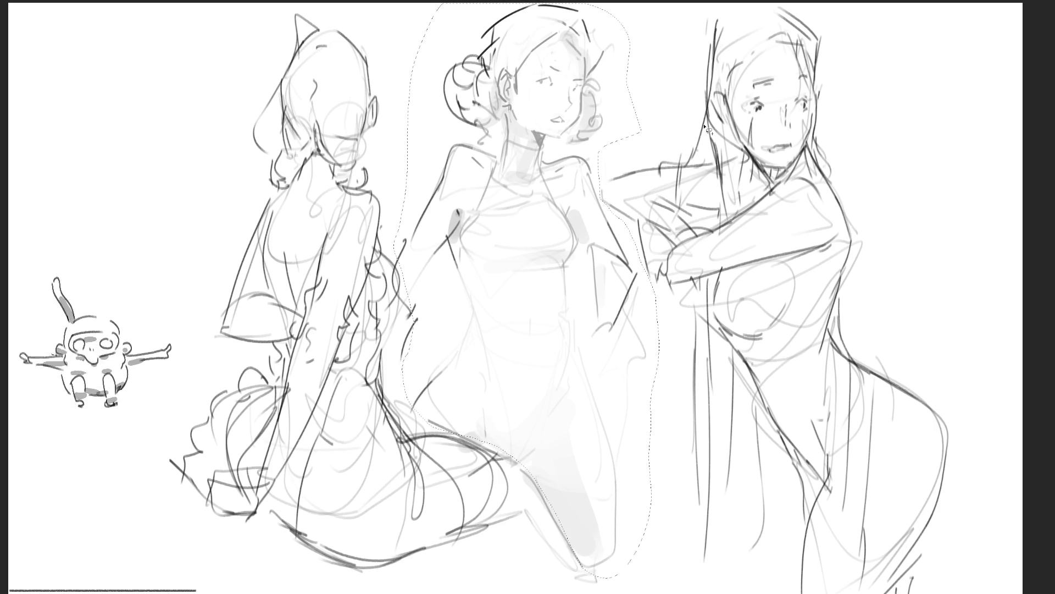
Delete the middle figure and move the standing right figure beside the seated one
key("Delete")
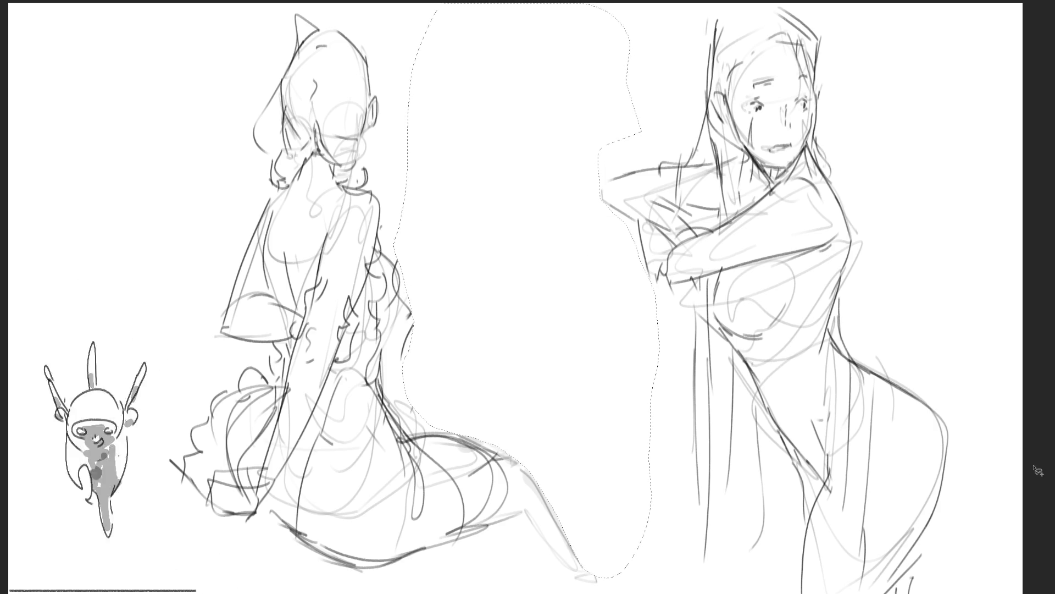
mouse_move(900, 124)
left_mouse_down()
mouse_move(731, 5)
mouse_move(681, 406)
mouse_move(1012, 572)
mouse_move(1021, 459)
left_mouse_up()
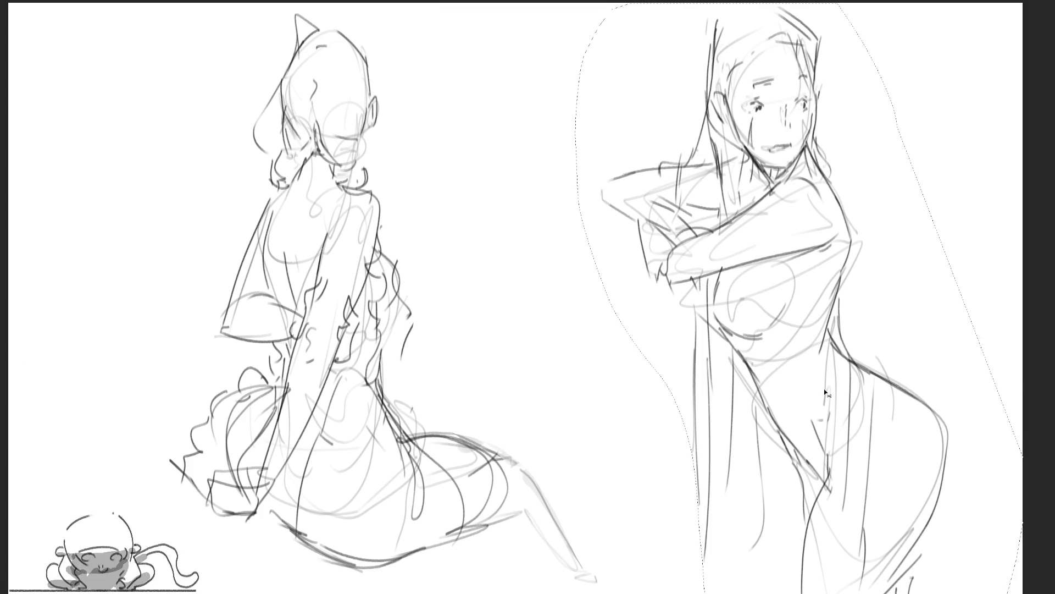
key("ctrl+t")
mouse_move(811, 390)
left_mouse_down()
mouse_move(605, 373)
mouse_move(586, 393)
left_mouse_up()
left_click_drag(586, 142, 592, 137)
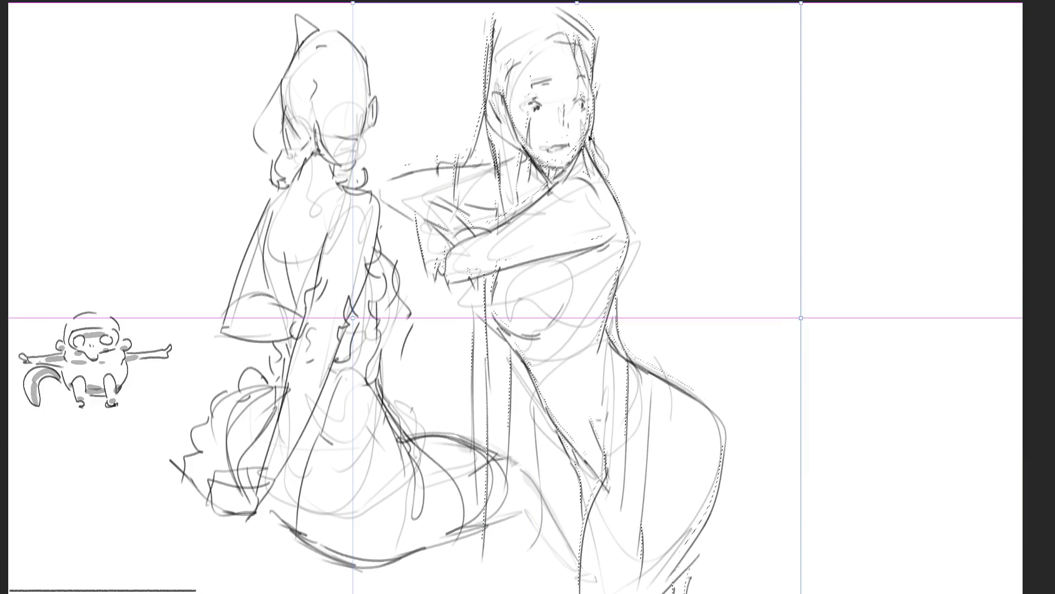
key("Return")
Deselect, then shift the whole drawing slightly to the left
key("ctrl+d")
key("ctrl+t")
left_click_drag(528, 264, 501, 266)
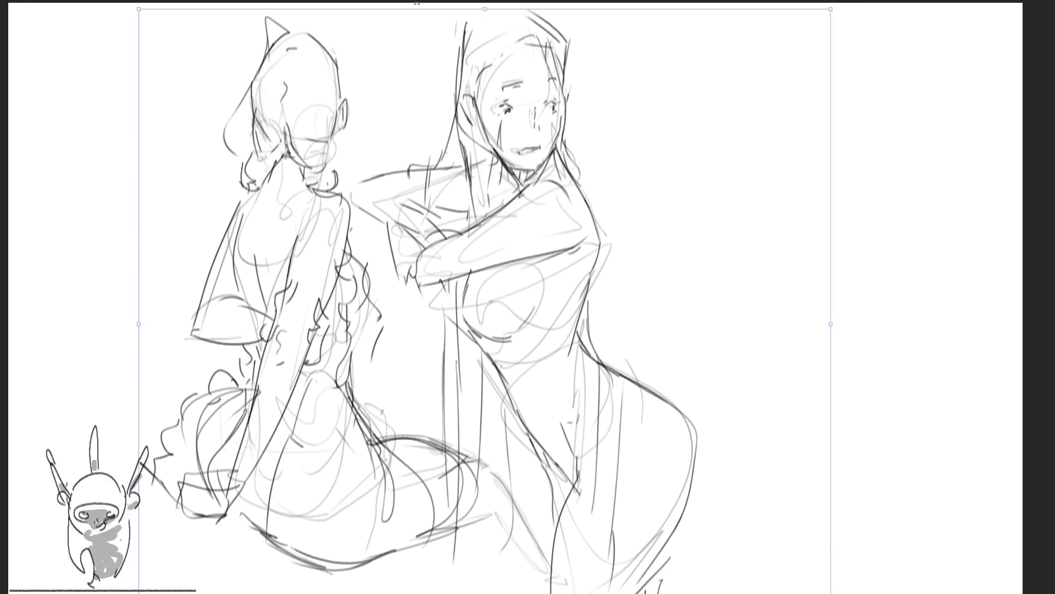
key("Return")
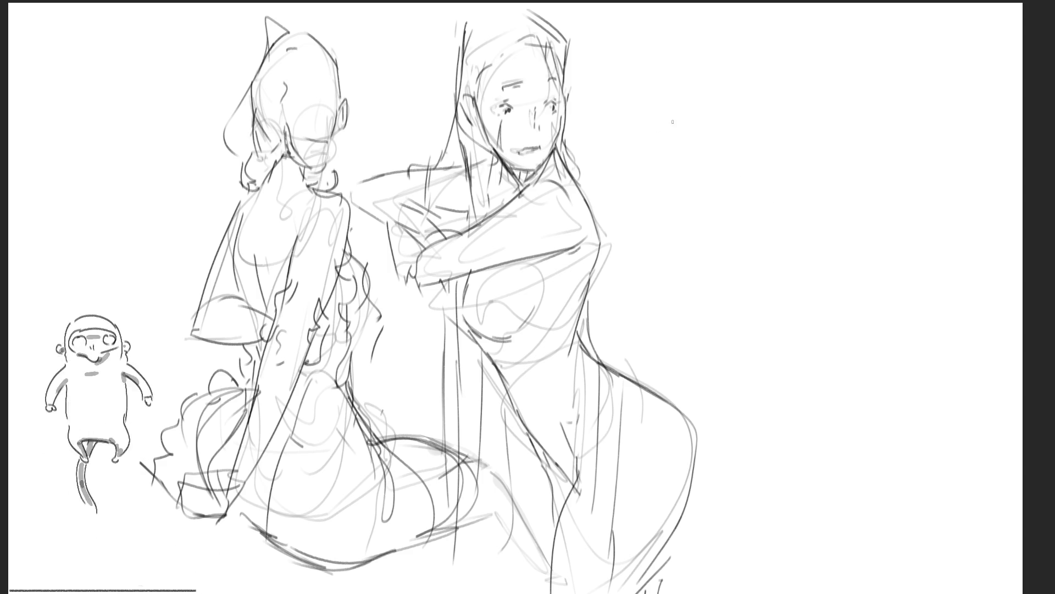
Pencil an egg shape at upper right with a second lobe and a base line
left_click_drag(660, 78, 668, 104)
mouse_move(694, 57)
left_mouse_down()
mouse_move(704, 75)
mouse_move(687, 125)
left_mouse_up()
mouse_move(663, 77)
left_mouse_down()
mouse_move(715, 85)
mouse_move(713, 127)
left_mouse_up()
left_click_drag(722, 77, 763, 143)
mouse_move(774, 107)
left_mouse_down()
mouse_move(765, 145)
mouse_move(827, 120)
mouse_move(870, 56)
left_mouse_up()
Add more lobes, mound curves and a curl to the top-right sketch
left_click_drag(894, 109, 884, 127)
left_click_drag(847, 143, 807, 145)
left_click_drag(882, 144, 804, 147)
left_click_drag(883, 128, 926, 142)
left_click_drag(893, 61, 940, 97)
mouse_move(915, 94)
left_mouse_down()
mouse_move(959, 135)
mouse_move(923, 144)
left_mouse_up()
mouse_move(973, 98)
left_mouse_down()
mouse_move(965, 125)
mouse_move(997, 118)
left_mouse_up()
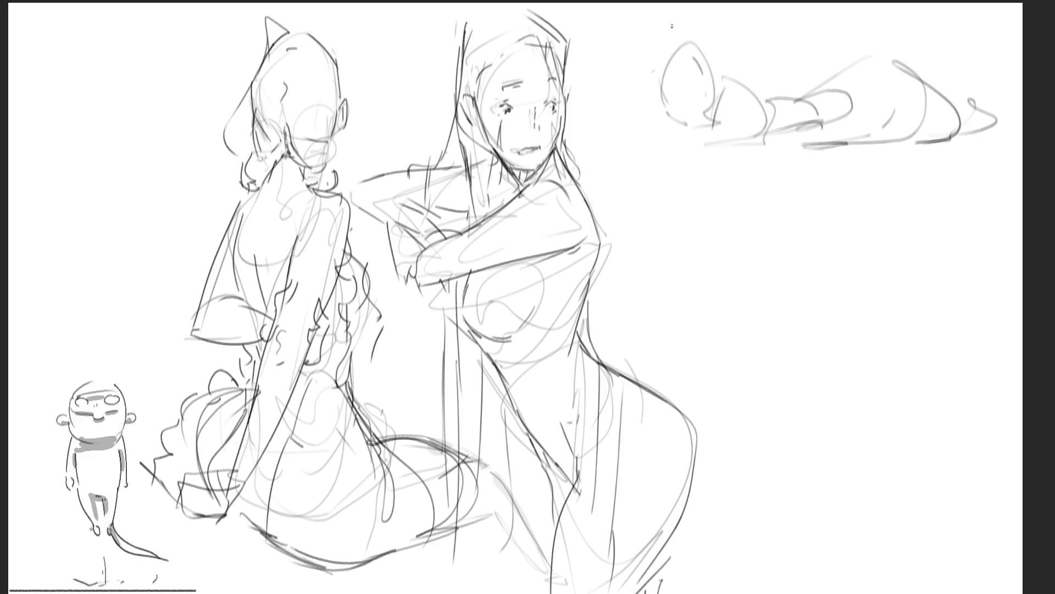
Redraw the reclining figure's head, top arc and base line, with darker body contours
left_click_drag(672, 35, 655, 110)
left_click_drag(669, 34, 722, 55)
left_click_drag(729, 99, 702, 148)
left_click_drag(673, 123, 607, 154)
left_click_drag(648, 101, 642, 127)
left_click_drag(650, 70, 640, 91)
mouse_move(801, 150)
left_mouse_down()
mouse_move(966, 143)
mouse_move(609, 153)
mouse_move(997, 139)
left_mouse_up()
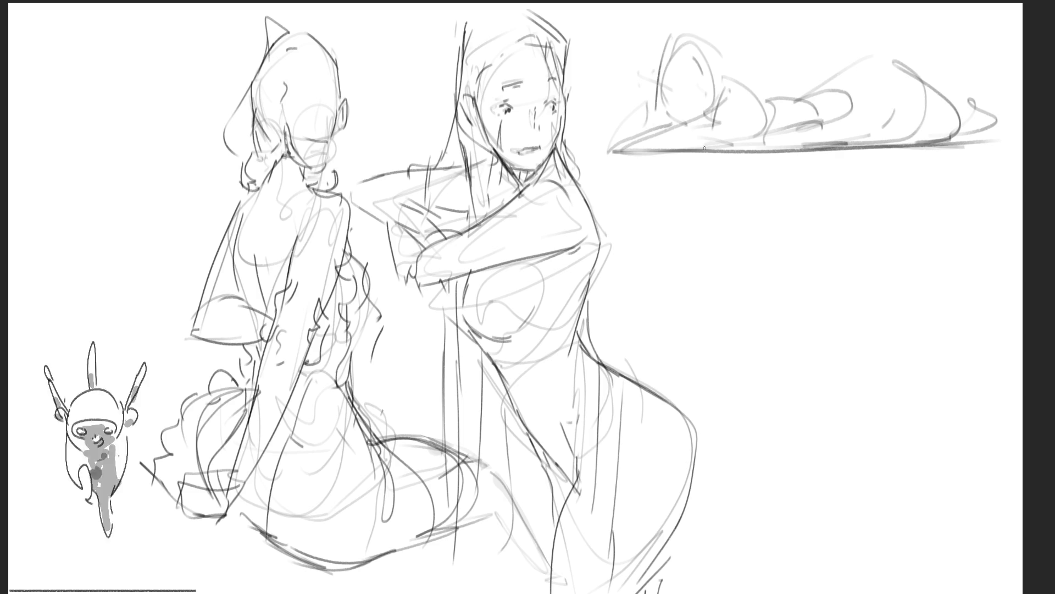
mouse_move(741, 83)
left_mouse_down()
mouse_move(844, 85)
mouse_move(847, 142)
left_mouse_up()
left_click_drag(838, 102, 889, 57)
left_click_drag(869, 158, 825, 161)
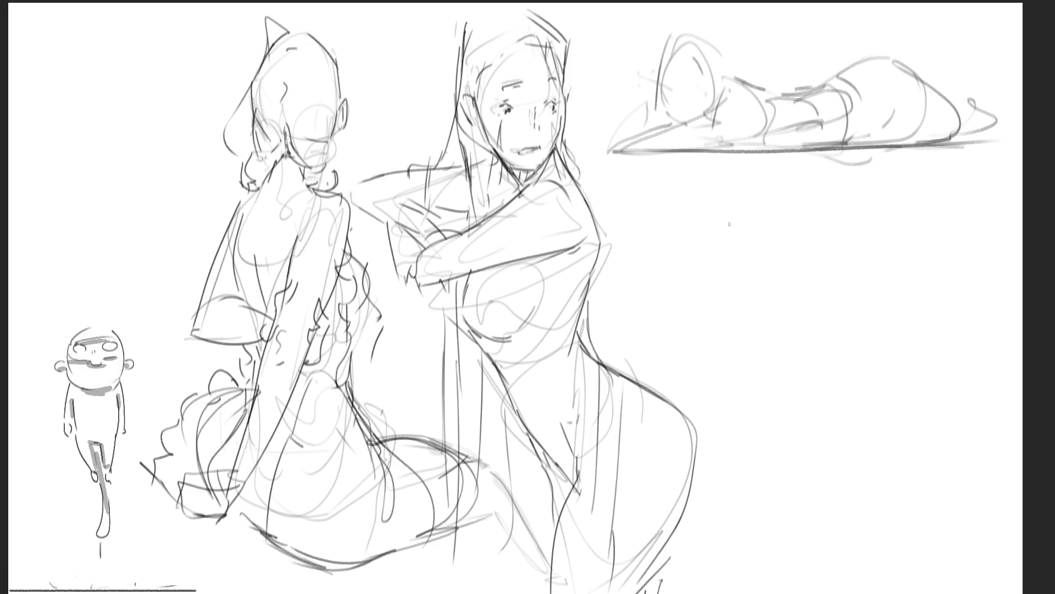
left_click_drag(713, 161, 724, 159)
Sketch a second reclining figure's head, raised arm, shoulder and torso below, with a ground line
mouse_move(904, 203)
left_mouse_down()
mouse_move(887, 217)
mouse_move(916, 242)
left_mouse_up()
mouse_move(929, 198)
left_mouse_down()
mouse_move(980, 245)
mouse_move(929, 217)
mouse_move(943, 217)
left_mouse_up()
mouse_move(937, 195)
left_mouse_down()
mouse_move(948, 187)
mouse_move(917, 259)
left_mouse_up()
mouse_move(987, 200)
left_mouse_down()
mouse_move(992, 247)
mouse_move(970, 286)
mouse_move(941, 278)
left_mouse_up()
left_click_drag(923, 208, 896, 264)
left_click_drag(913, 190, 852, 303)
left_click_drag(904, 251, 849, 316)
left_click_drag(880, 272, 857, 314)
left_click_drag(879, 270, 954, 300)
mouse_move(872, 297)
left_mouse_down()
mouse_move(992, 297)
mouse_move(943, 279)
left_mouse_up()
mouse_move(990, 261)
left_mouse_down()
mouse_move(949, 278)
mouse_move(984, 285)
left_mouse_up()
left_click_drag(940, 264, 884, 279)
Add the second figure's hips, bent legs, feet and hair strands
mouse_move(908, 190)
left_mouse_down()
mouse_move(852, 288)
mouse_move(824, 250)
mouse_move(853, 296)
mouse_move(821, 225)
mouse_move(720, 253)
mouse_move(823, 290)
left_mouse_up()
mouse_move(749, 227)
left_mouse_down()
mouse_move(754, 203)
mouse_move(671, 278)
mouse_move(670, 311)
mouse_move(626, 252)
mouse_move(654, 288)
left_mouse_up()
left_click_drag(618, 254, 654, 242)
left_click_drag(630, 291, 645, 294)
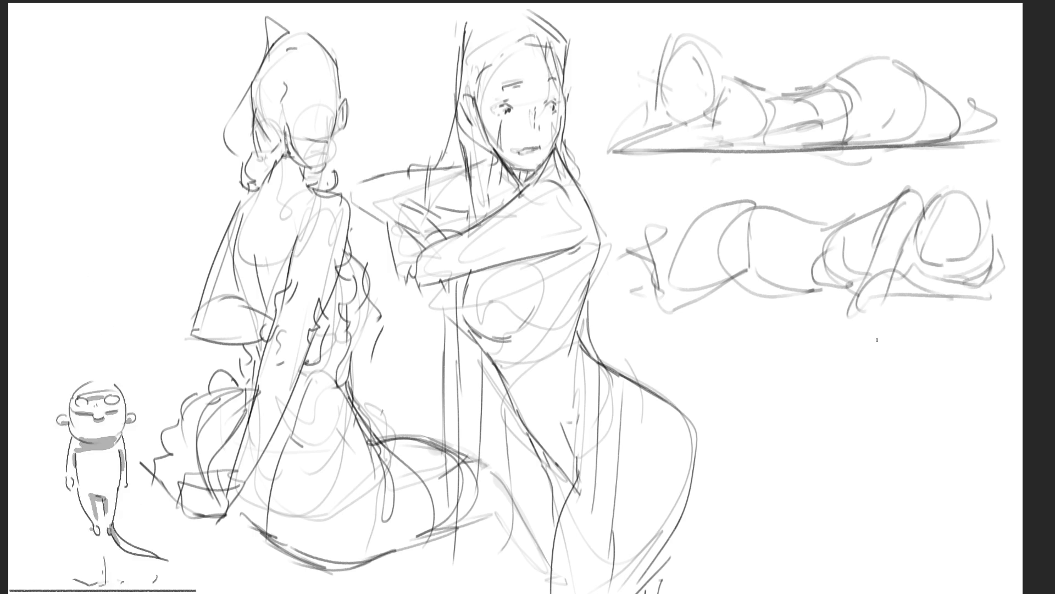
mouse_move(931, 228)
left_mouse_down()
mouse_move(923, 273)
mouse_move(956, 272)
mouse_move(921, 226)
left_mouse_up()
mouse_move(918, 223)
left_mouse_down()
mouse_move(979, 204)
mouse_move(985, 276)
left_mouse_up()
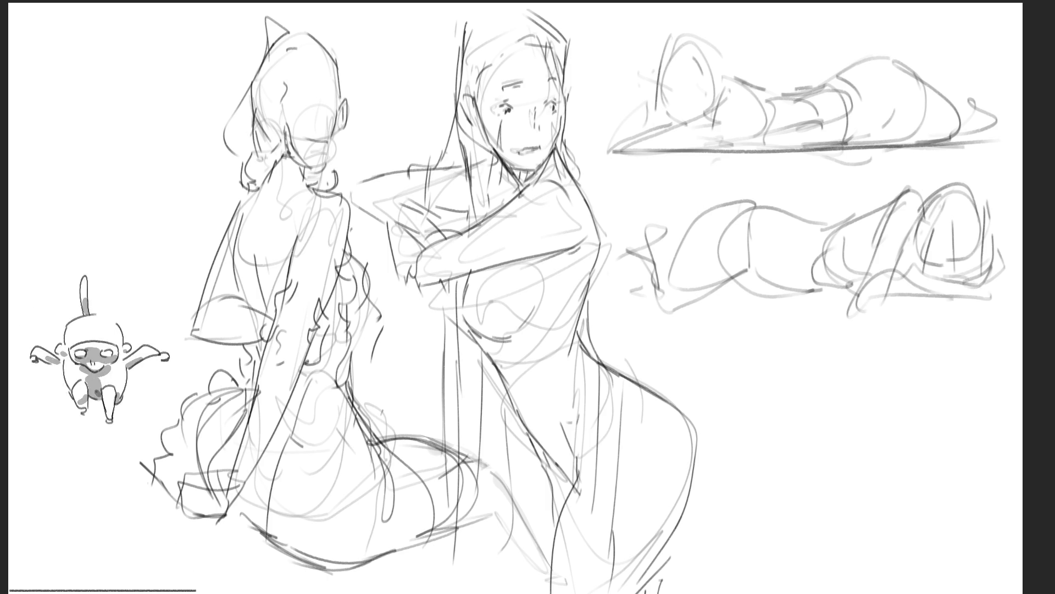
Outline a new face below the reclining poses, then undo the nose and mouth strokes
mouse_move(757, 417)
left_mouse_down()
mouse_move(780, 371)
mouse_move(907, 319)
mouse_move(962, 364)
mouse_move(967, 412)
left_mouse_up()
mouse_move(825, 386)
left_mouse_down()
mouse_move(867, 352)
mouse_move(882, 410)
left_mouse_up()
mouse_move(869, 355)
left_mouse_down()
mouse_move(955, 387)
mouse_move(940, 430)
left_mouse_up()
mouse_move(874, 385)
left_mouse_down()
mouse_move(923, 444)
mouse_move(945, 435)
mouse_move(887, 395)
mouse_move(936, 395)
mouse_move(887, 406)
mouse_move(902, 428)
mouse_move(923, 419)
left_mouse_up()
key("ctrl+z")
key("ctrl+z")
key("ctrl+z")
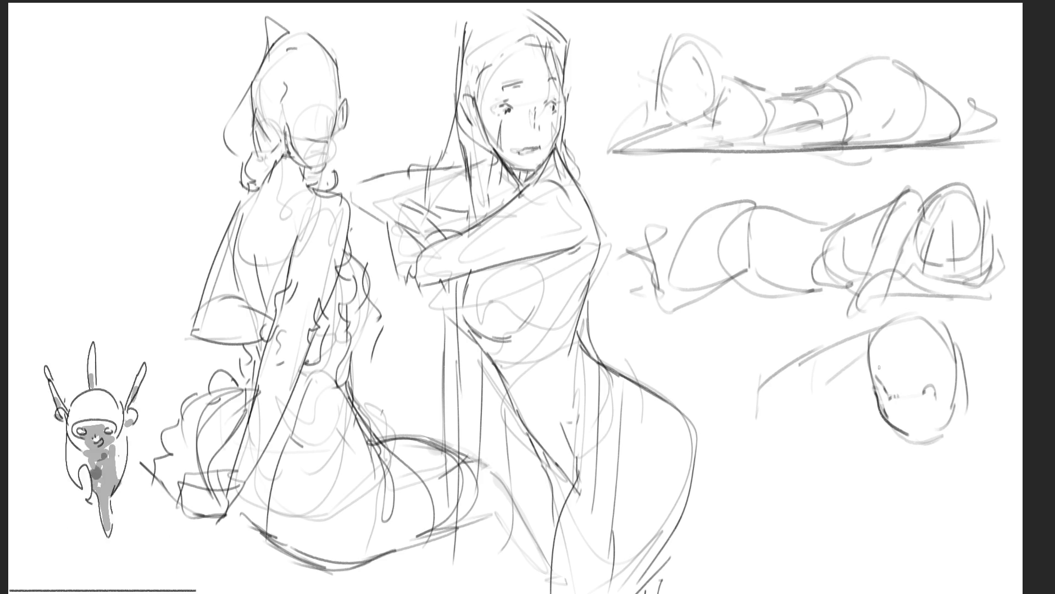
Draw the eyes, redo the chin, and add the neck and an ear
mouse_move(914, 373)
left_mouse_down()
mouse_move(936, 378)
mouse_move(928, 394)
mouse_move(939, 384)
left_mouse_up()
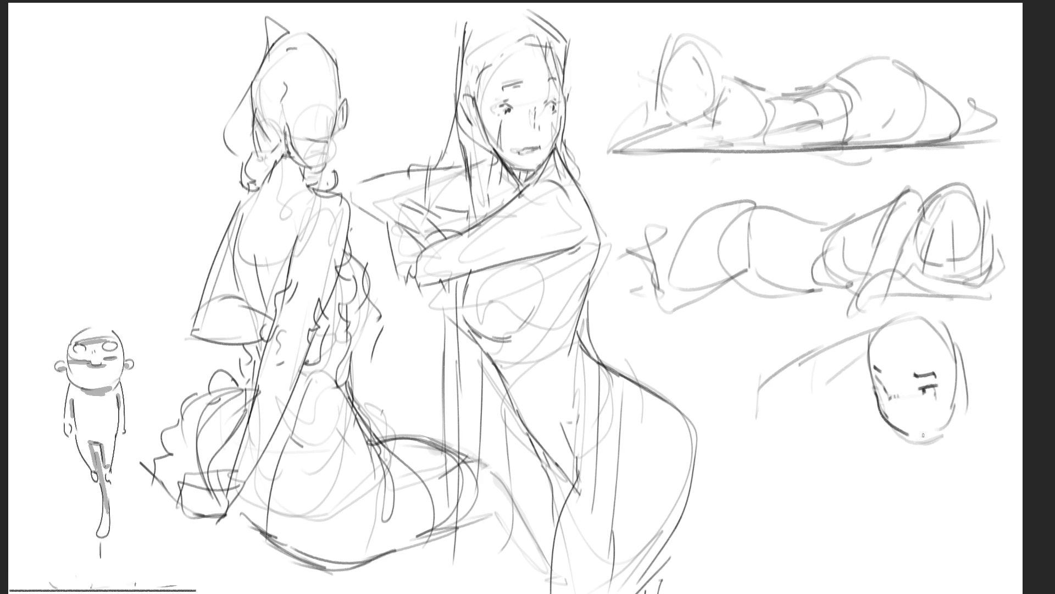
mouse_move(930, 405)
left_mouse_down()
mouse_move(938, 438)
mouse_move(918, 444)
mouse_move(949, 423)
mouse_move(919, 452)
left_mouse_up()
key("ctrl+z")
left_click_drag(938, 432, 943, 446)
left_click_drag(918, 452, 950, 444)
left_click_drag(961, 367, 963, 395)
left_click_drag(963, 396, 959, 407)
Draw long hair falling on the left and across the top, plus collar marks at the neck
left_click_drag(895, 313, 834, 434)
mouse_move(894, 319)
left_mouse_down()
mouse_move(878, 315)
mouse_move(843, 437)
mouse_move(870, 451)
left_mouse_up()
mouse_move(882, 322)
left_mouse_down()
mouse_move(873, 348)
mouse_move(917, 310)
mouse_move(948, 341)
mouse_move(962, 377)
mouse_move(912, 298)
mouse_move(984, 349)
mouse_move(969, 417)
mouse_move(992, 407)
mouse_move(997, 426)
left_mouse_up()
left_click_drag(923, 418, 948, 440)
left_click_drag(956, 400, 952, 448)
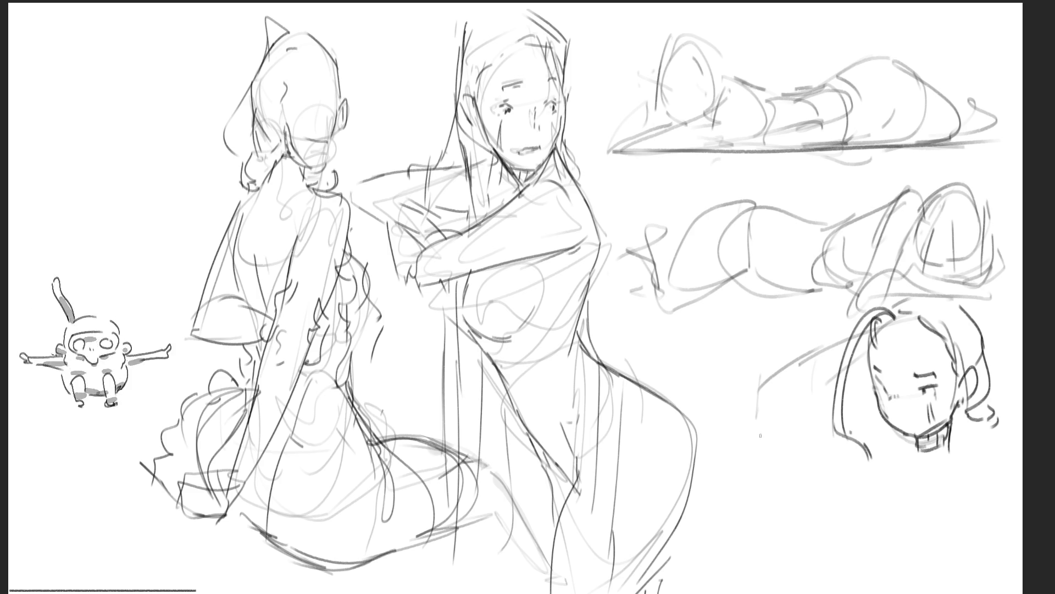
Sketch the girl's shoulder line, a raised leg down the left and her lower body
left_click_drag(763, 390, 792, 362)
left_click_drag(820, 396, 797, 454)
mouse_move(768, 383)
left_mouse_down()
mouse_move(758, 420)
mouse_move(751, 393)
mouse_move(709, 498)
left_mouse_up()
left_click_drag(803, 432, 720, 593)
left_click_drag(811, 360, 787, 592)
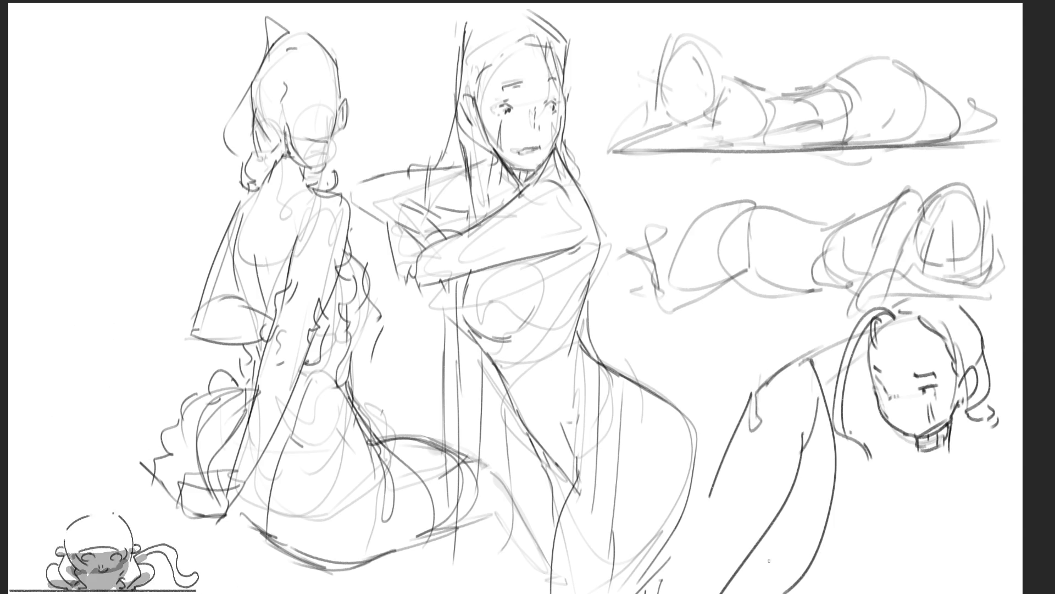
mouse_move(836, 479)
left_mouse_down()
mouse_move(808, 593)
mouse_move(809, 580)
left_mouse_up()
mouse_move(867, 463)
left_mouse_down()
mouse_move(875, 485)
mouse_move(867, 474)
left_mouse_up()
Draw the girl's shoulders, arm, chest curves and right torso contour down to the bottom
mouse_move(845, 431)
left_mouse_down()
mouse_move(884, 483)
mouse_move(915, 462)
mouse_move(998, 478)
left_mouse_up()
left_click_drag(949, 452, 966, 447)
left_click_drag(924, 503, 877, 553)
left_click_drag(866, 540, 836, 549)
mouse_move(854, 483)
left_mouse_down()
mouse_move(836, 545)
mouse_move(902, 552)
left_mouse_up()
left_click_drag(912, 517, 896, 552)
mouse_move(935, 459)
left_mouse_down()
mouse_move(949, 536)
mouse_move(961, 540)
left_mouse_up()
mouse_move(989, 459)
left_mouse_down()
mouse_move(1004, 549)
mouse_move(1018, 544)
left_mouse_up()
left_click_drag(954, 531, 962, 593)
mouse_move(912, 591)
left_mouse_down()
mouse_move(818, 589)
mouse_move(875, 582)
left_mouse_up()
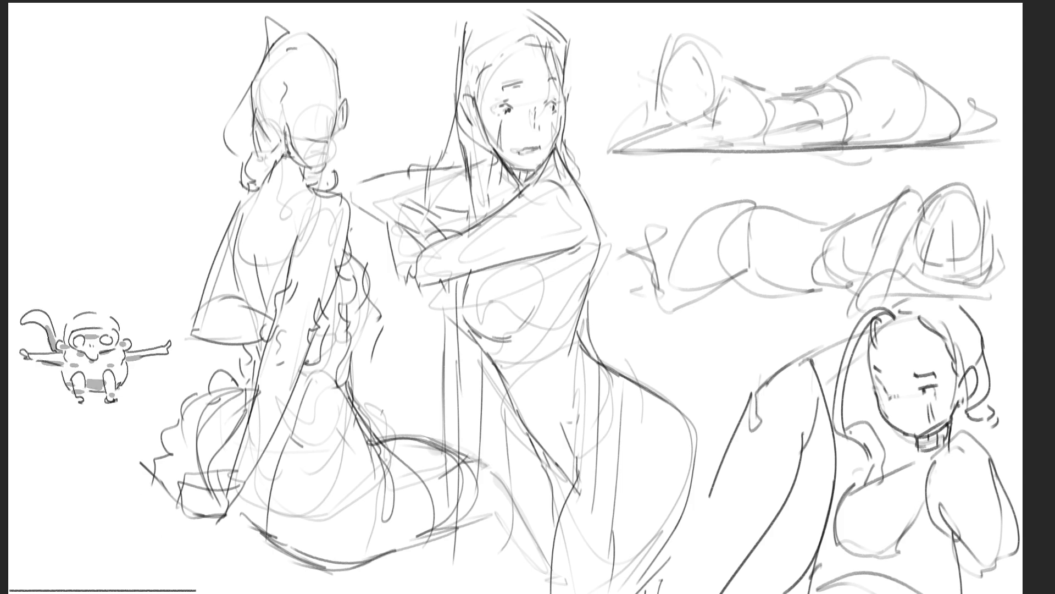
Add toe strokes at the raised foot, undoing the stray ones with Ctrl+Z
mouse_move(720, 468)
left_mouse_down()
mouse_move(713, 417)
mouse_move(745, 395)
mouse_move(737, 451)
mouse_move(713, 471)
mouse_move(735, 413)
left_mouse_up()
left_click_drag(728, 409, 743, 401)
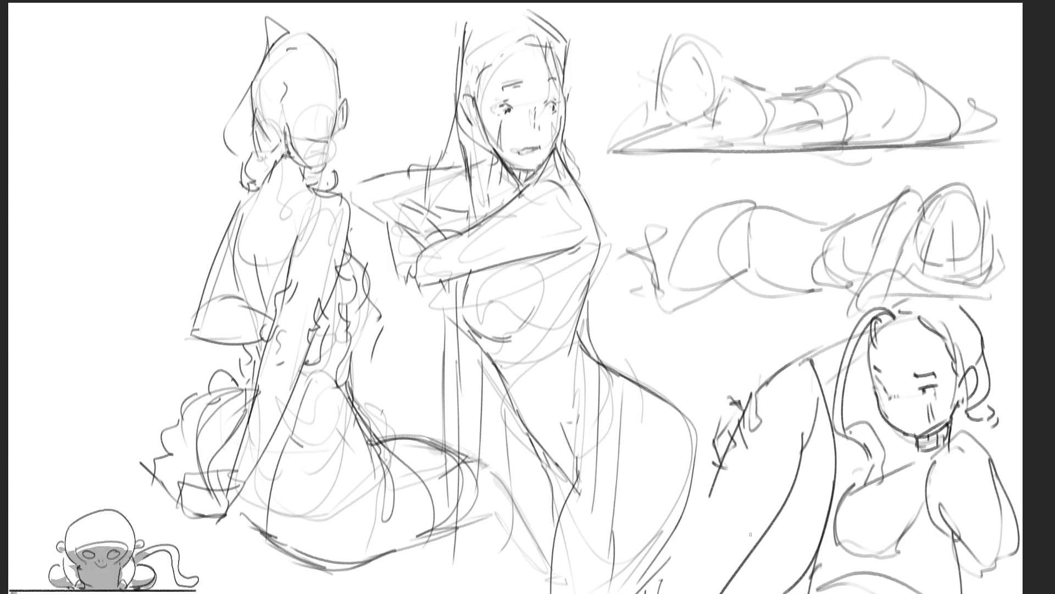
key("ctrl+z")
key("ctrl+z")
key("ctrl+z")
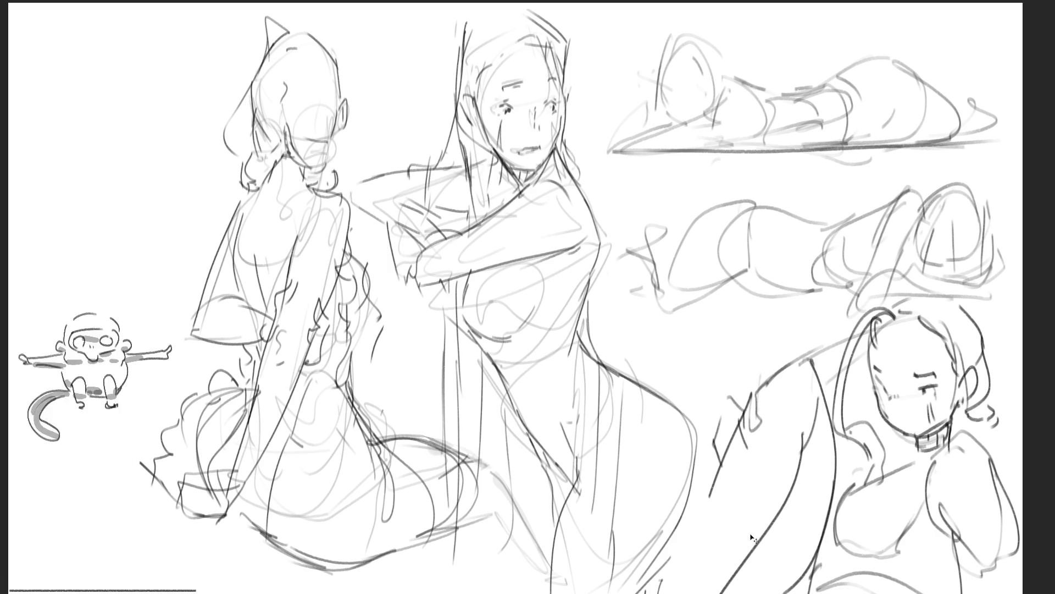
key("ctrl+z")
key("ctrl+z")
mouse_move(747, 391)
left_mouse_down()
mouse_move(731, 416)
mouse_move(808, 326)
mouse_move(819, 368)
mouse_move(802, 389)
left_mouse_up()
key("ctrl+z")
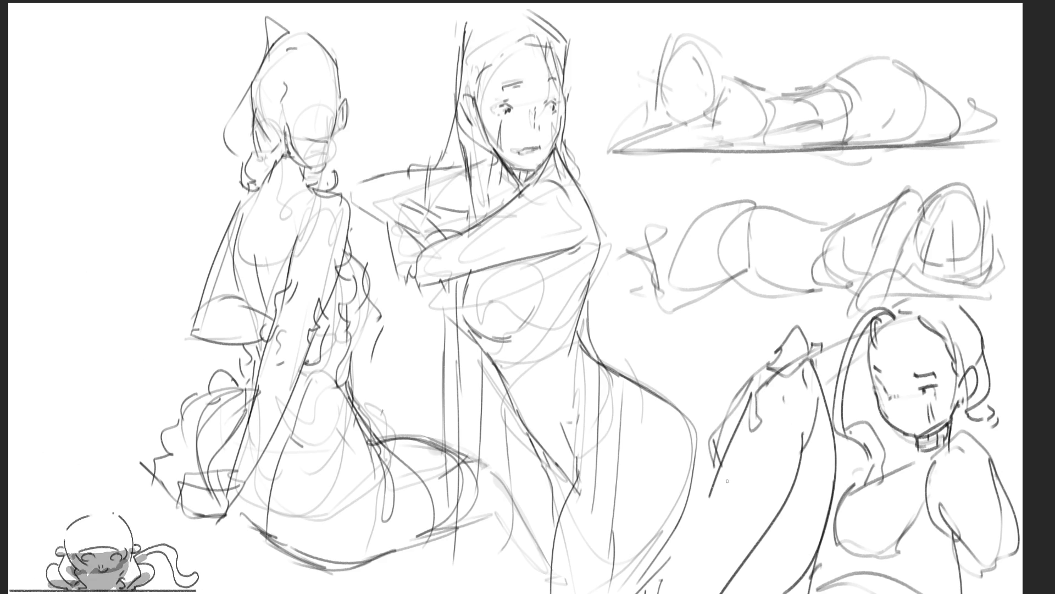
Add neckline and clothing lines across the girl's neck and chest
left_click_drag(923, 448, 886, 482)
left_click_drag(886, 481, 842, 543)
mouse_move(926, 457)
left_mouse_down()
mouse_move(889, 495)
mouse_move(874, 558)
left_mouse_up()
left_click_drag(930, 456, 908, 575)
mouse_move(910, 568)
left_mouse_down()
mouse_move(855, 578)
mouse_move(934, 566)
left_mouse_up()
left_click_drag(935, 561, 949, 585)
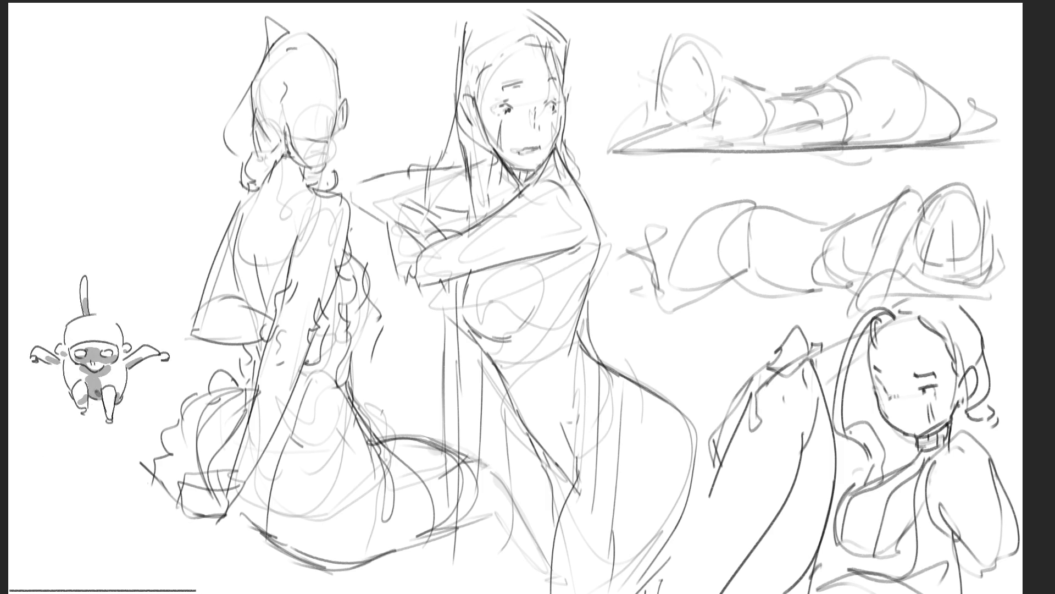
Try new lines for the girl's right shoulder, then undo the trial stroke
mouse_move(937, 440)
left_mouse_down()
mouse_move(988, 462)
mouse_move(1004, 522)
left_mouse_up()
left_click_drag(933, 495, 990, 479)
mouse_move(984, 442)
left_mouse_down()
mouse_move(940, 503)
mouse_move(953, 564)
left_mouse_up()
key("ctrl+z")
key("ctrl+z")
key("ctrl+z")
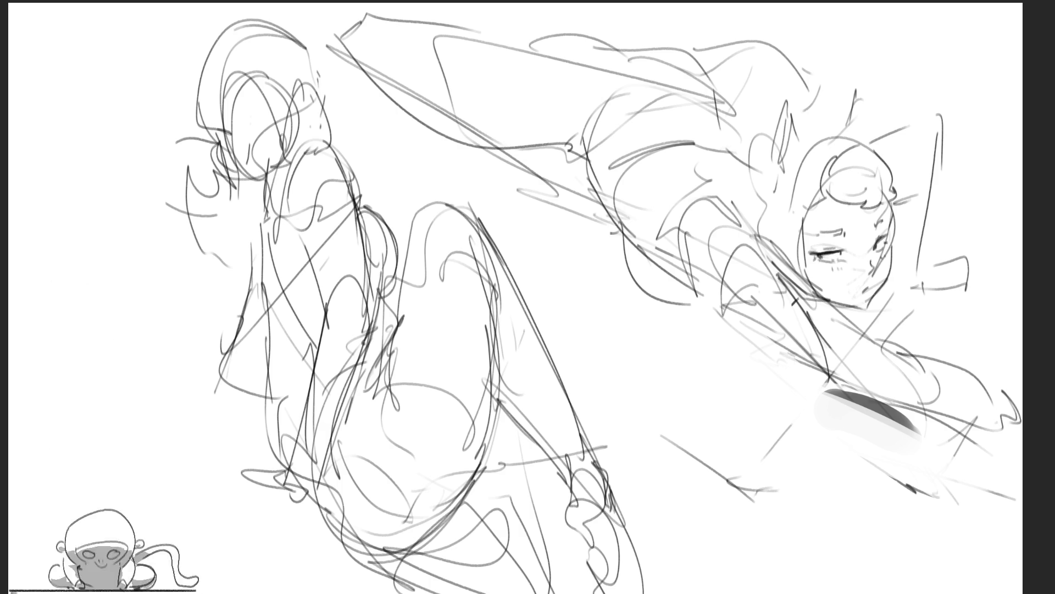
Outline the lunging figure's head and hair and sketch two pointed ears, undoing one ear stroke
left_click_drag(802, 150, 790, 201)
mouse_move(794, 194)
left_mouse_down()
mouse_move(770, 235)
mouse_move(782, 247)
left_mouse_up()
mouse_move(830, 146)
left_mouse_down()
mouse_move(877, 130)
mouse_move(881, 161)
left_mouse_up()
mouse_move(784, 112)
left_mouse_down()
mouse_move(771, 158)
mouse_move(797, 144)
mouse_move(767, 161)
mouse_move(770, 149)
mouse_move(756, 226)
left_mouse_up()
mouse_move(827, 132)
left_mouse_down()
mouse_move(802, 139)
mouse_move(841, 90)
mouse_move(829, 135)
left_mouse_up()
left_click_drag(855, 89, 850, 124)
key("ctrl+z")
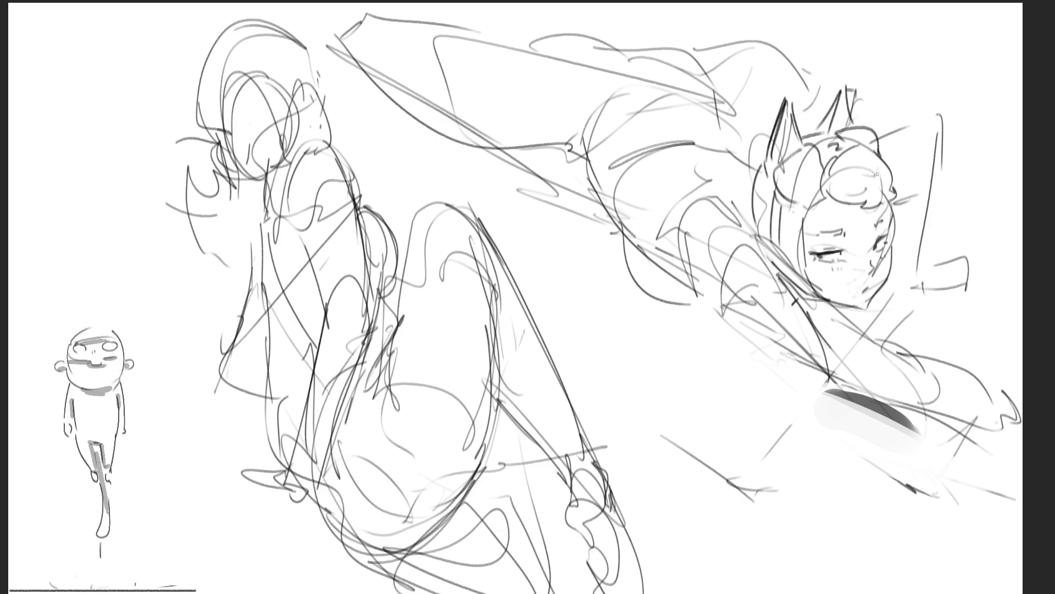
Add hair strands along the left side of the head
left_click_drag(752, 190, 736, 236)
mouse_move(752, 186)
left_mouse_down()
mouse_move(739, 226)
mouse_move(722, 201)
left_mouse_up()
mouse_move(755, 141)
left_mouse_down()
mouse_move(740, 159)
mouse_move(646, 137)
left_mouse_up()
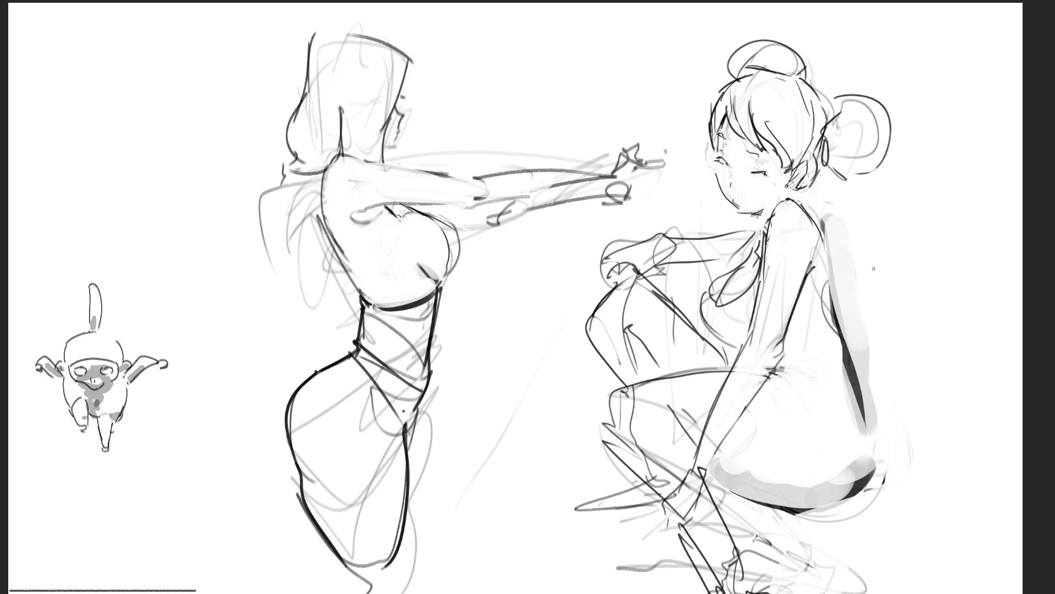
Fade the crouching girl's lines head to feet, then draw a darker eye, brows and neck strokes
mouse_move(820, 196)
left_mouse_down()
mouse_move(786, 110)
mouse_move(805, 178)
mouse_move(770, 495)
mouse_move(758, 99)
left_mouse_up()
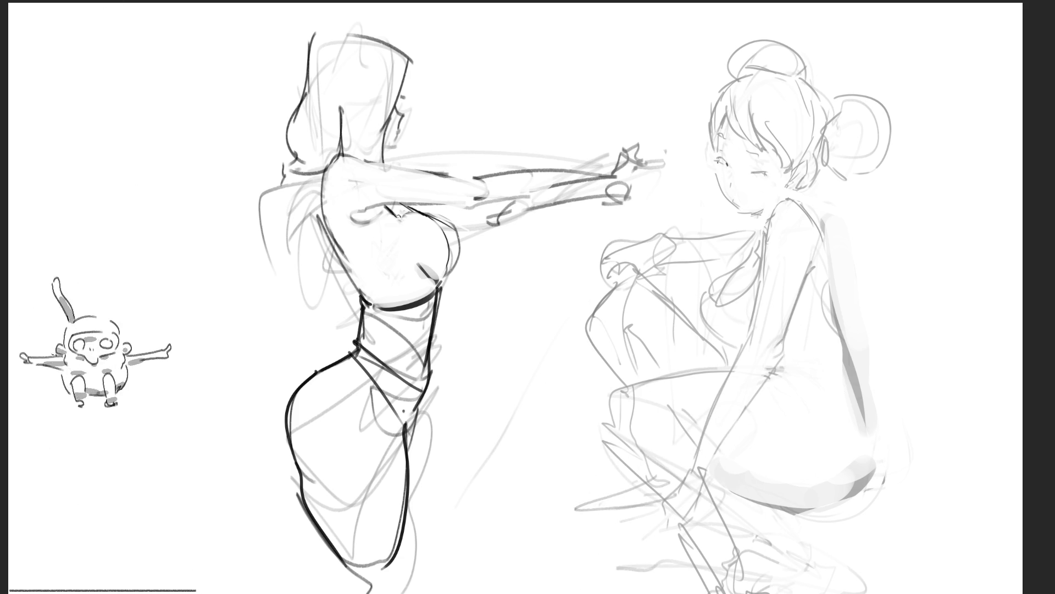
left_click_drag(712, 160, 769, 177)
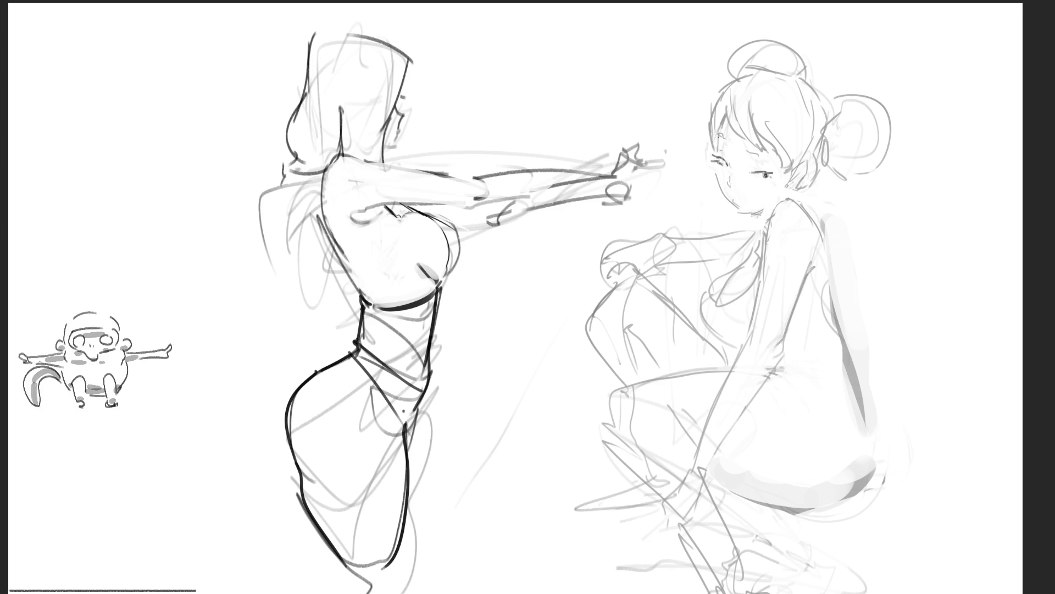
mouse_move(716, 142)
left_mouse_down()
mouse_move(726, 133)
mouse_move(760, 150)
mouse_move(736, 209)
left_mouse_up()
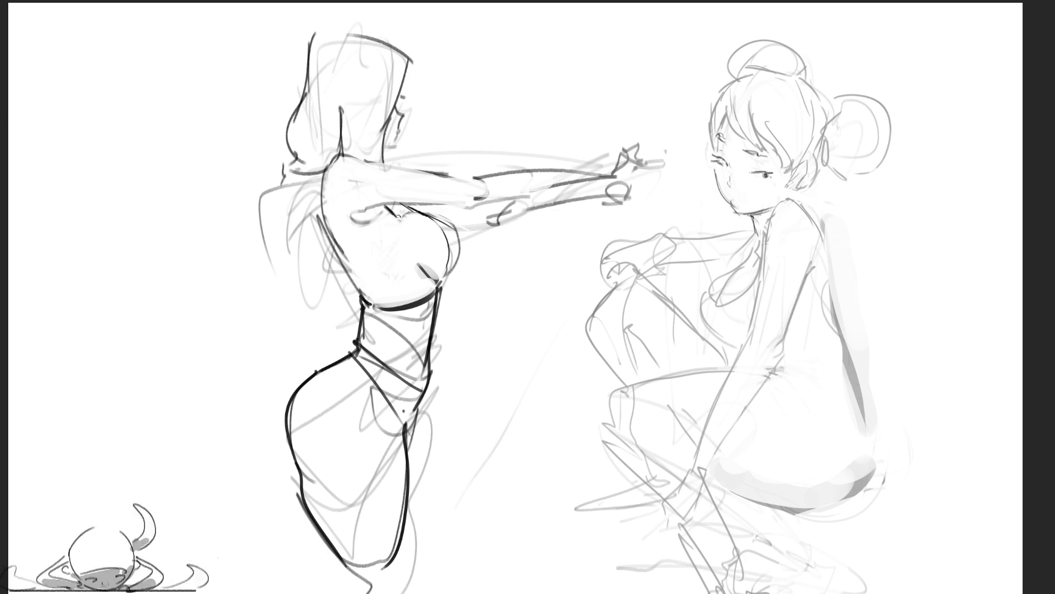
mouse_move(759, 213)
left_mouse_down()
mouse_move(760, 232)
mouse_move(771, 234)
left_mouse_up()
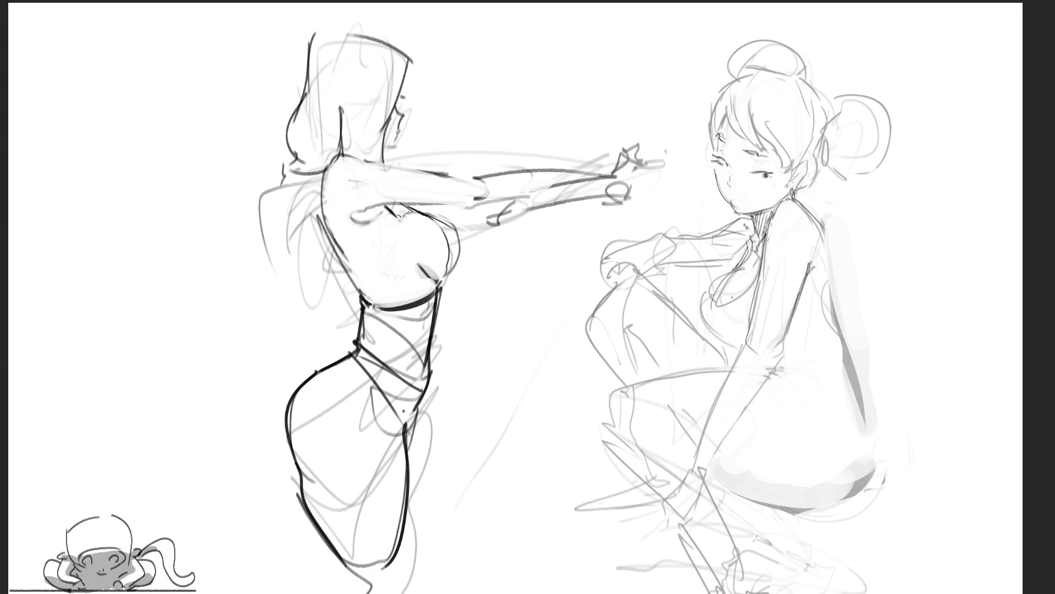
Sketch the crouching girl's chest outline, shoulder edge and the line of her back
left_click_drag(703, 289, 734, 302)
mouse_move(710, 286)
left_mouse_down()
mouse_move(754, 304)
mouse_move(699, 309)
mouse_move(741, 342)
left_mouse_up()
left_click_drag(723, 338, 747, 343)
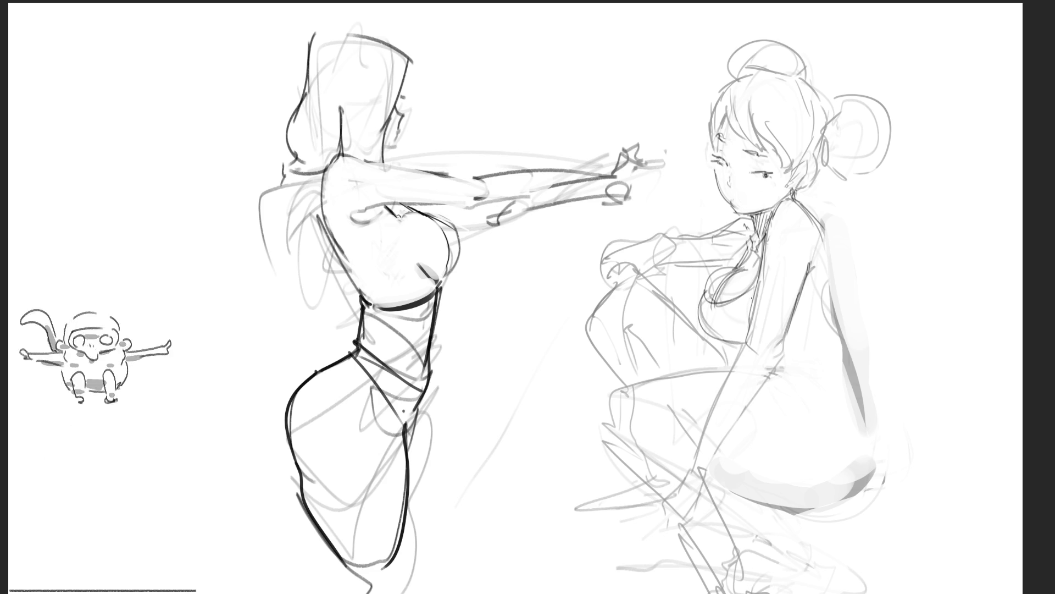
left_click_drag(817, 277, 801, 298)
mouse_move(829, 257)
left_mouse_down()
mouse_move(827, 281)
mouse_move(804, 293)
mouse_move(849, 363)
left_mouse_up()
left_click_drag(830, 283, 847, 377)
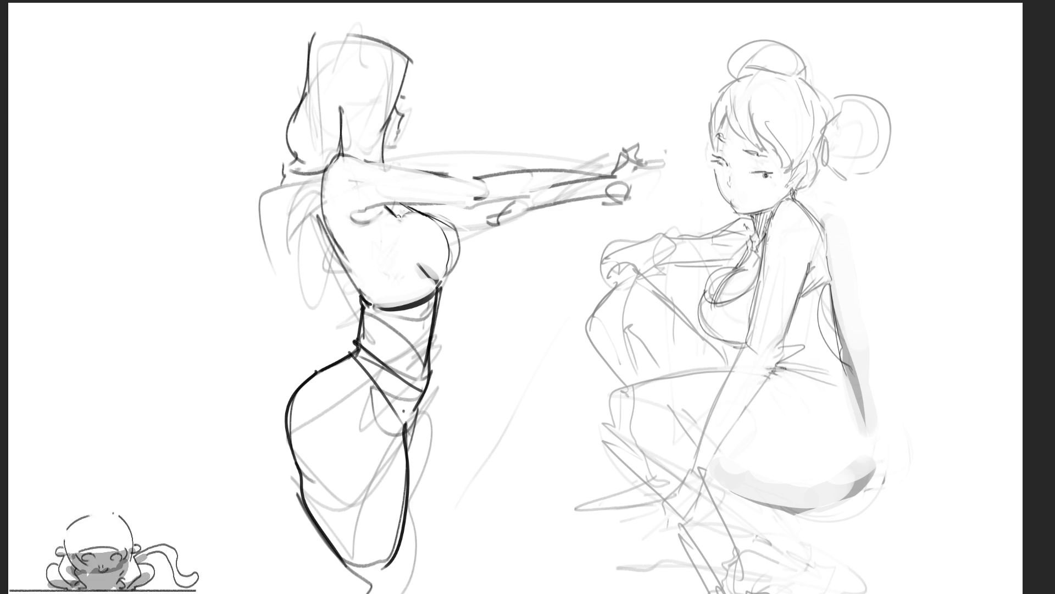
Outline her thigh and hip in darker, reinforced lines
mouse_move(775, 363)
left_mouse_down()
mouse_move(767, 492)
mouse_move(746, 508)
mouse_move(833, 517)
left_mouse_up()
mouse_move(854, 366)
left_mouse_down()
mouse_move(881, 441)
mouse_move(874, 502)
mouse_move(772, 514)
left_mouse_up()
left_click_drag(878, 489, 758, 506)
left_click_drag(784, 376, 767, 501)
left_click_drag(797, 380, 774, 399)
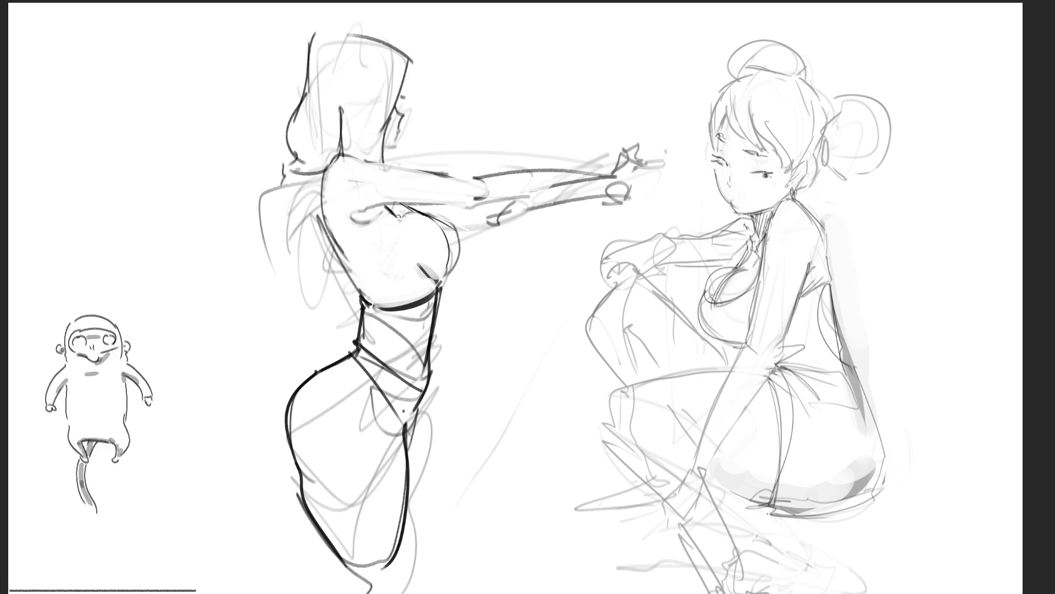
Draw a leg extending out to the left from the thigh
mouse_move(737, 369)
left_mouse_down()
mouse_move(602, 388)
mouse_move(555, 413)
mouse_move(551, 432)
left_mouse_up()
mouse_move(590, 386)
left_mouse_down()
mouse_move(528, 459)
mouse_move(751, 502)
mouse_move(540, 430)
mouse_move(542, 402)
mouse_move(519, 391)
mouse_move(432, 402)
left_mouse_up()
mouse_move(432, 457)
left_mouse_down()
mouse_move(455, 464)
mouse_move(515, 403)
mouse_move(616, 385)
left_mouse_up()
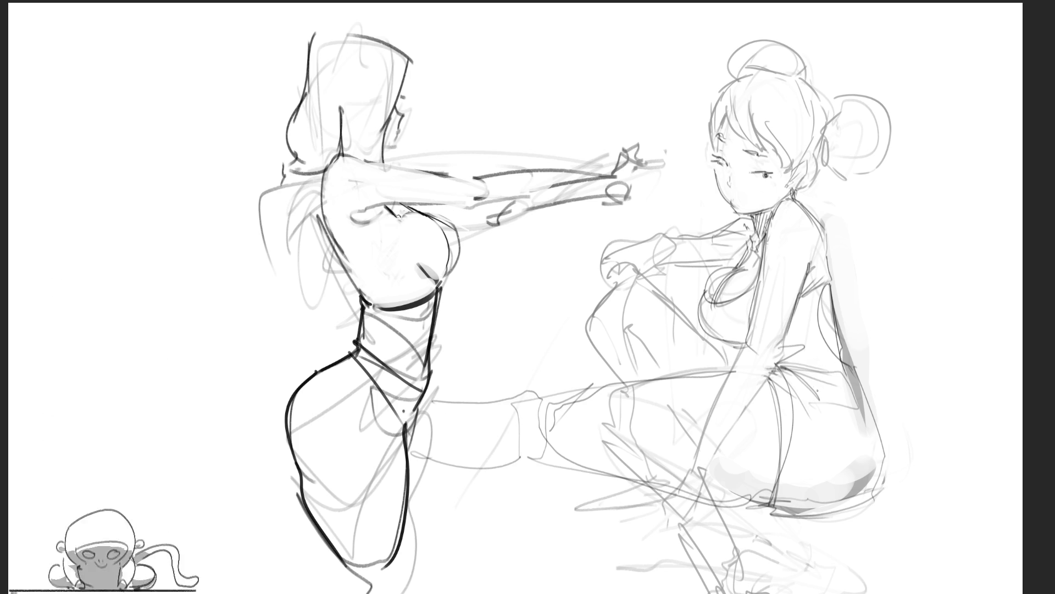